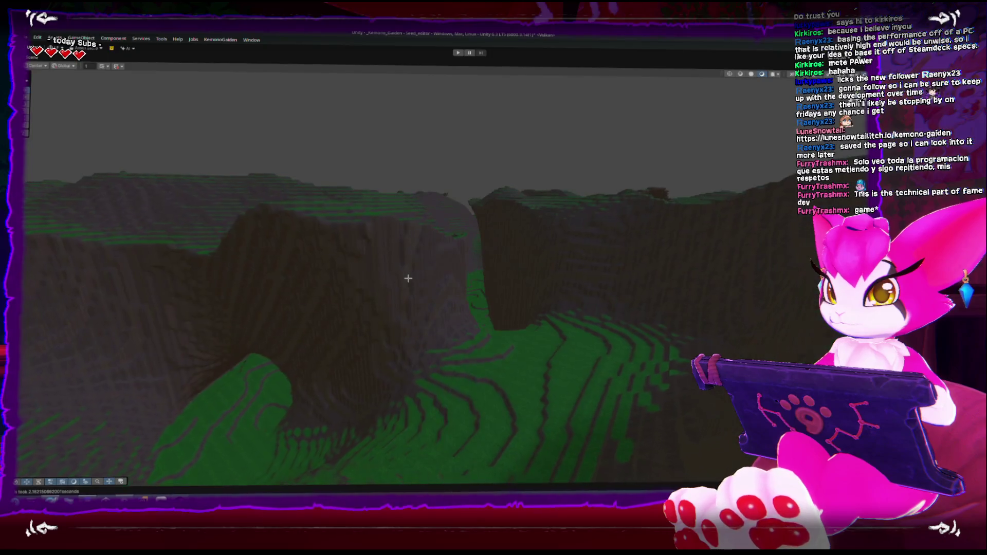
# - Fly the Scene camera down into the grass-and-rock canyon, rise out over the terrain, then restore the layout
pyautogui.press('Escape')
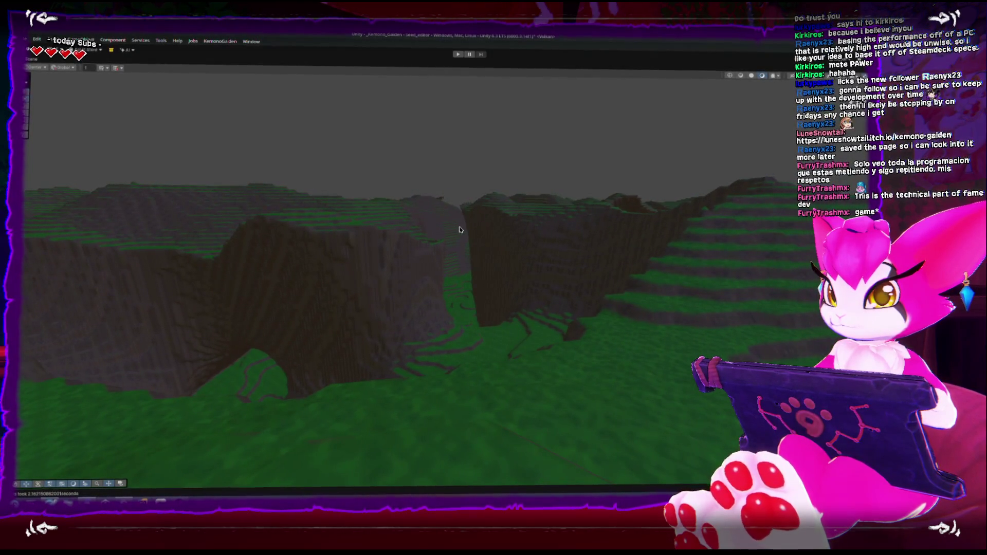
pyautogui.click(477, 260)
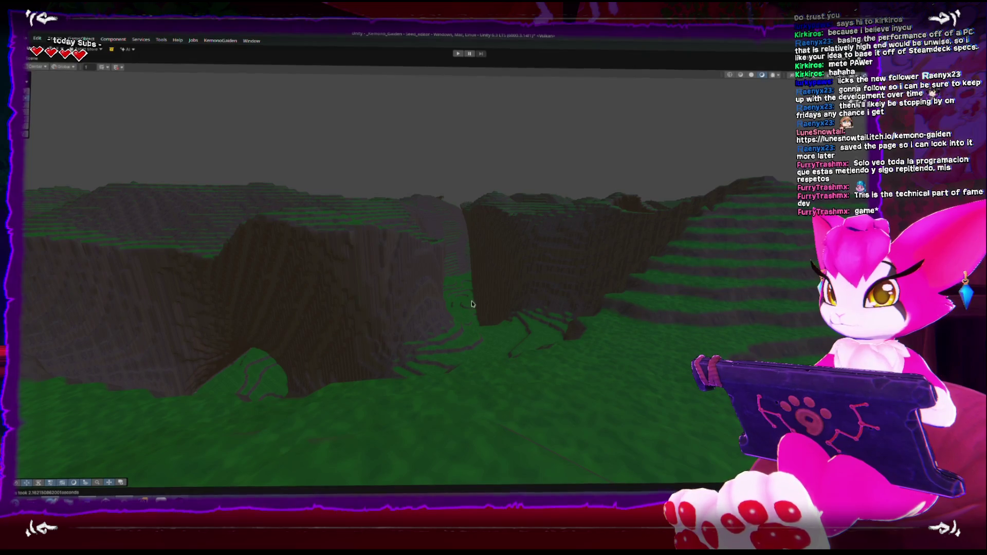
pyautogui.press('w')
pyautogui.press('Escape')
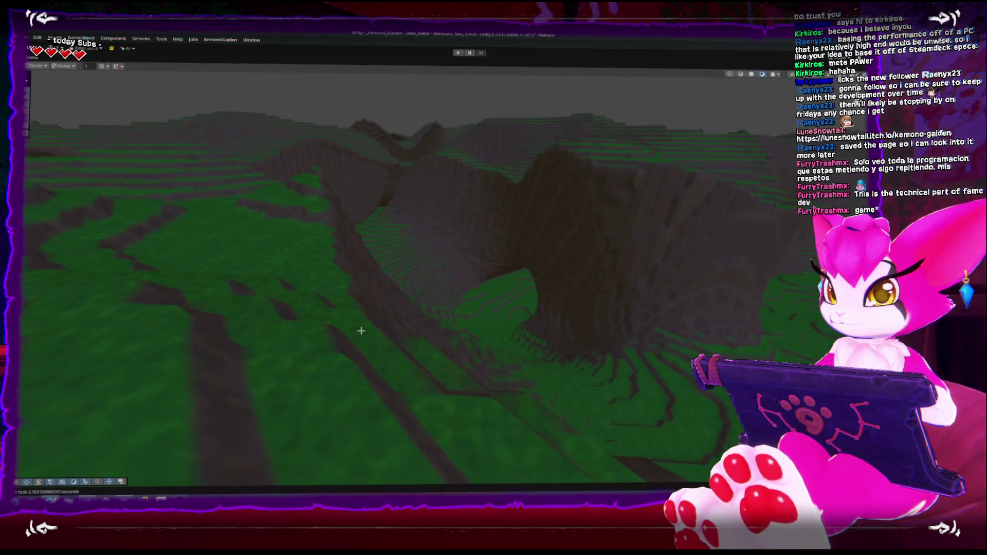
pyautogui.press('s')
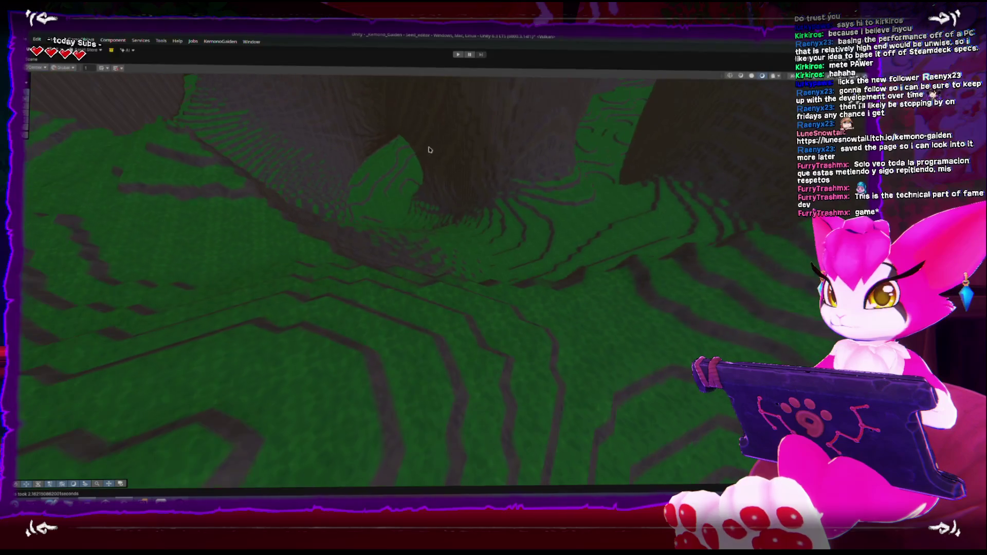
pyautogui.press('w')
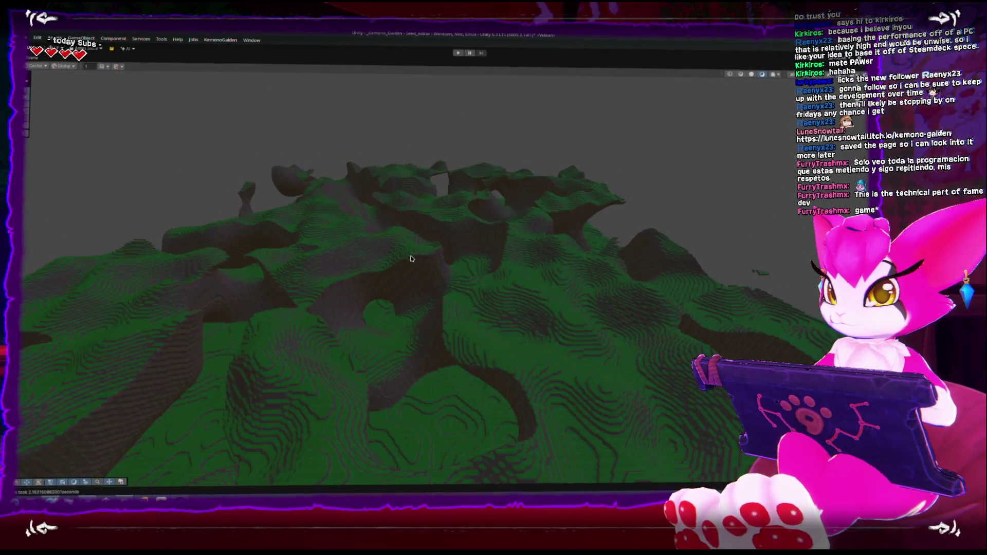
pyautogui.hotkey('shift', 'space')
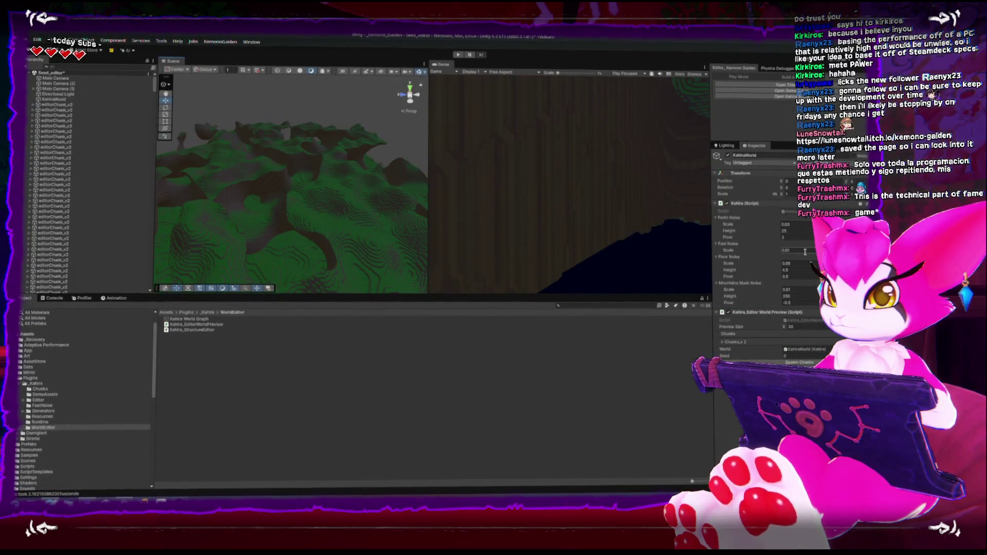
# - Set the Kahira generator's Fast Noise scale to 0.005
pyautogui.write('0.005')
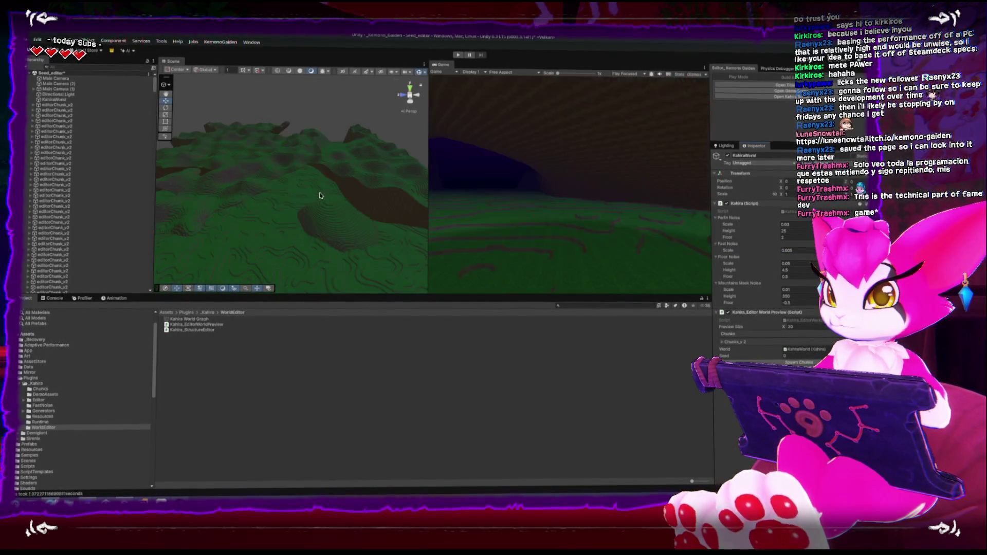
pyautogui.scroll(-10, 261, 201)
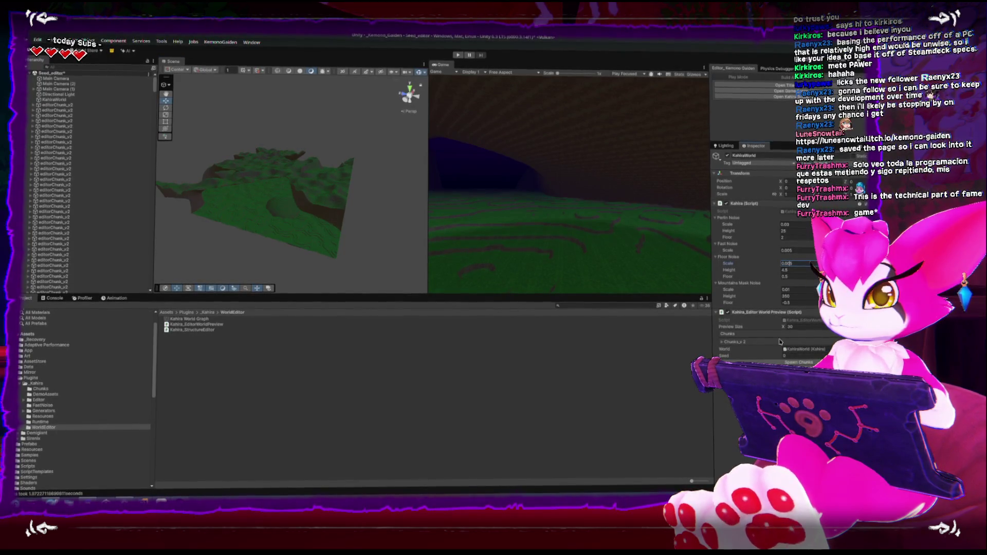
pyautogui.press('Return')
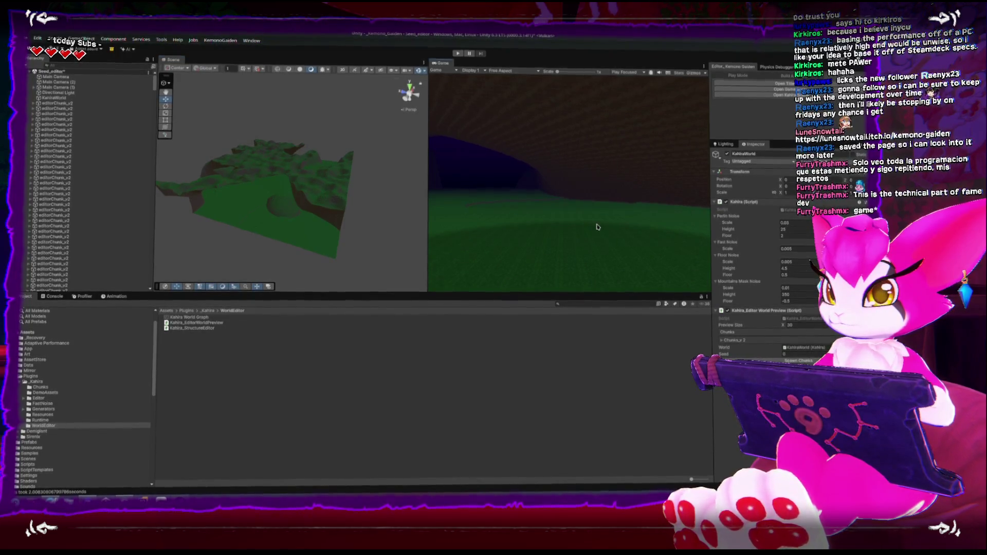
pyautogui.click(798, 249)
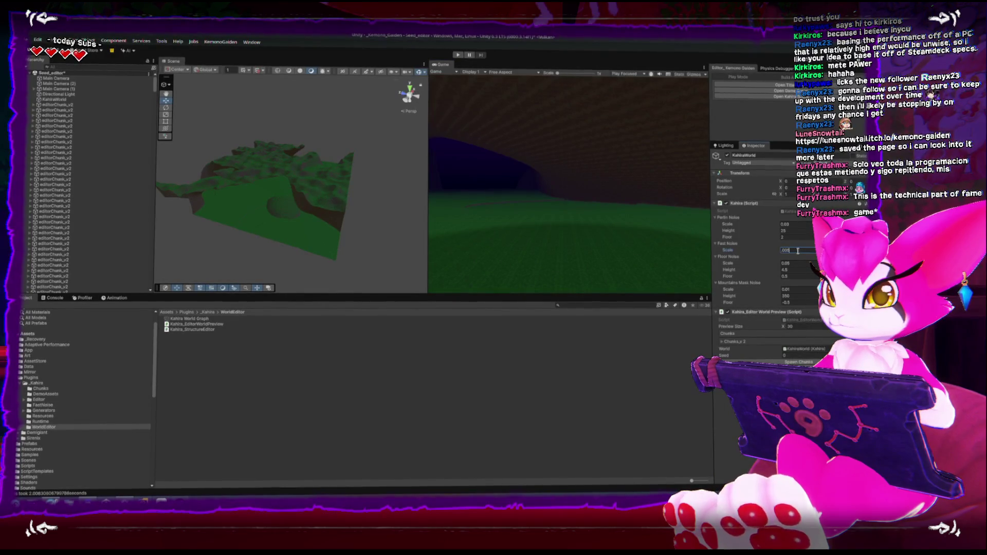
pyautogui.press('Return')
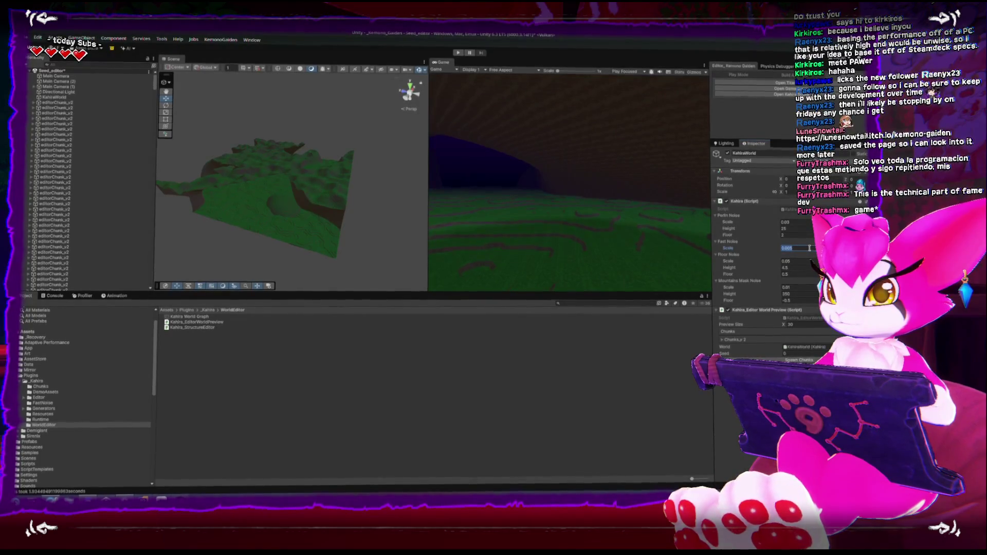
# - Lower the Fast Noise scale to 0.001, then 0.0005, and view the regenerated terrain maximized
pyautogui.click(810, 248)
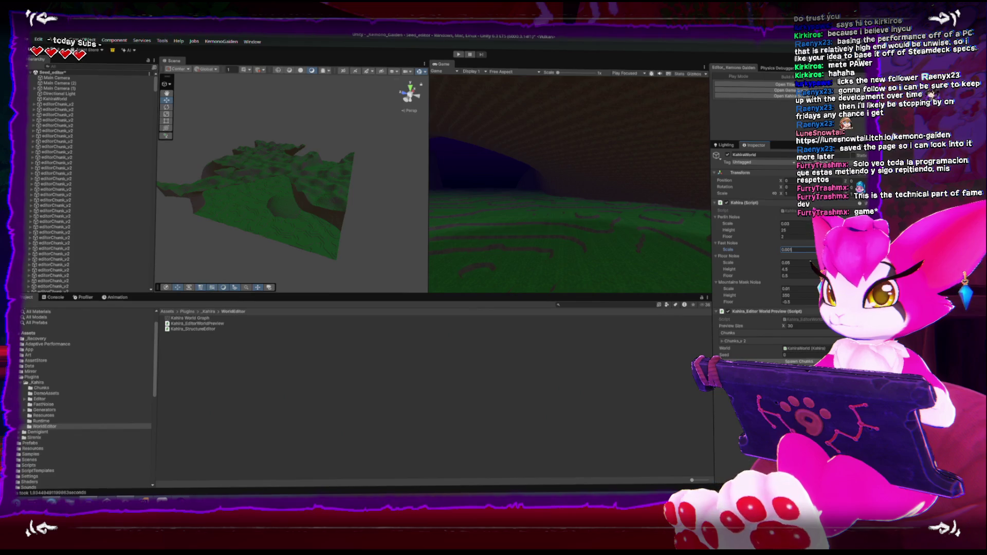
pyautogui.click(289, 214)
pyautogui.click(792, 247)
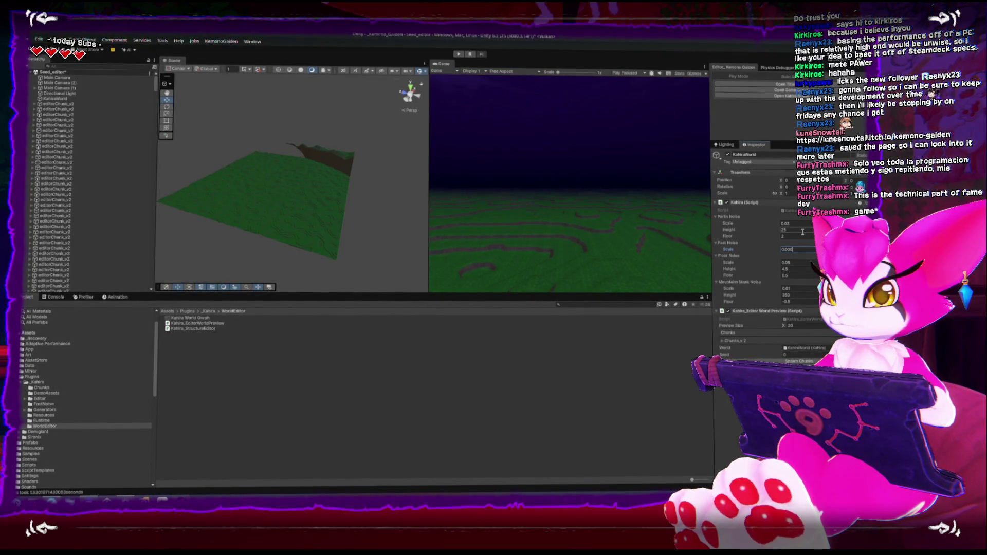
pyautogui.write('0.0005')
pyautogui.press('Return')
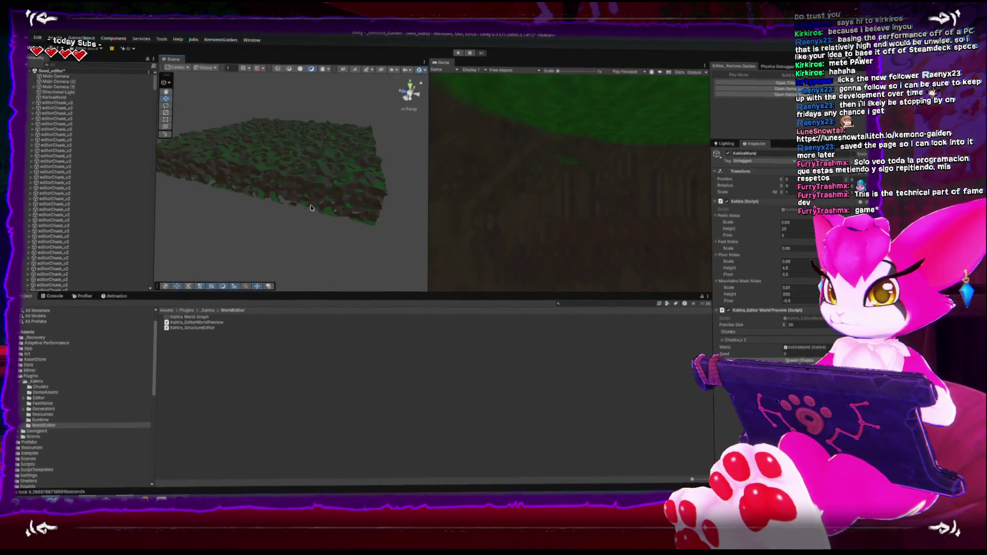
pyautogui.hotkey('shift', 'space')
pyautogui.moveTo(369, 218)
pyautogui.mouseDown()
pyautogui.moveTo(392, 214)
pyautogui.moveTo(399, 246)
pyautogui.mouseUp()
pyautogui.click(399, 246)
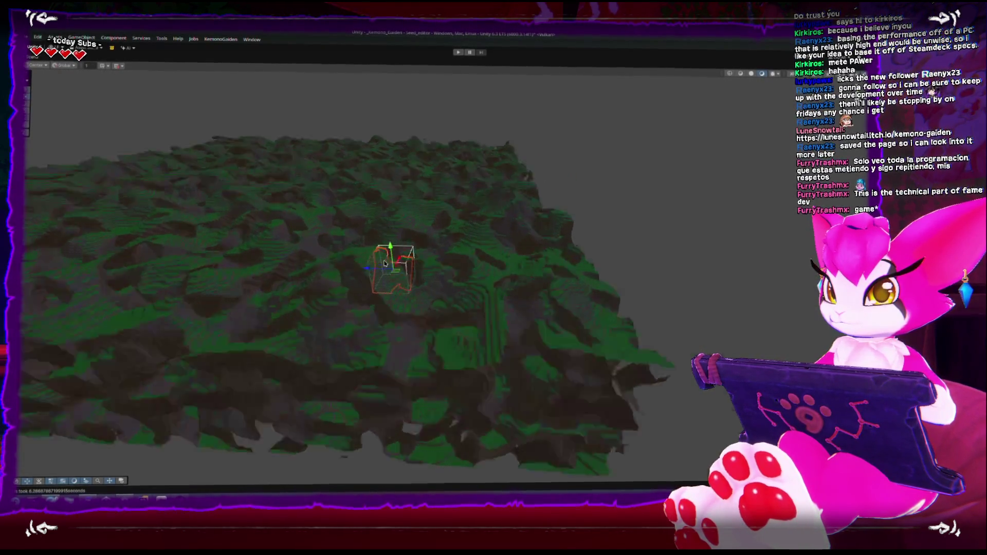
pyautogui.press('f')
pyautogui.scroll(-3, 453, 273)
pyautogui.moveTo(453, 273)
pyautogui.mouseDown()
pyautogui.moveTo(379, 185)
pyautogui.moveTo(342, 181)
pyautogui.moveTo(326, 233)
pyautogui.moveTo(325, 346)
pyautogui.moveTo(300, 247)
pyautogui.moveTo(307, 214)
pyautogui.moveTo(266, 173)
pyautogui.moveTo(287, 180)
pyautogui.moveTo(364, 165)
pyautogui.moveTo(386, 187)
pyautogui.moveTo(355, 181)
pyautogui.moveTo(366, 160)
pyautogui.moveTo(324, 161)
pyautogui.moveTo(249, 194)
pyautogui.moveTo(254, 214)
pyautogui.mouseUp()
pyautogui.hotkey('shift', 'space')
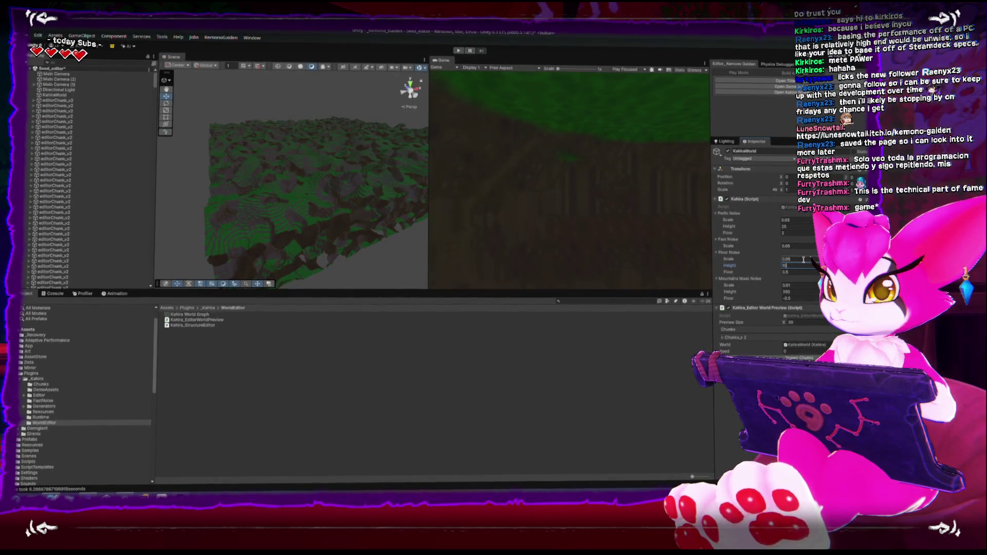
# - Set the Floor Noise floor to 15 and height to 5, then pan over the result
pyautogui.click(814, 272)
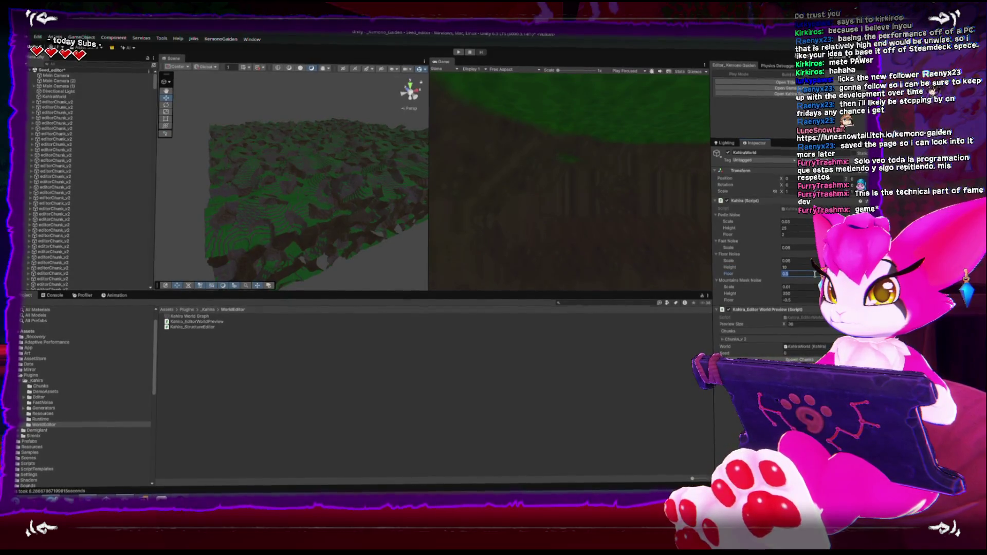
pyautogui.press('Return')
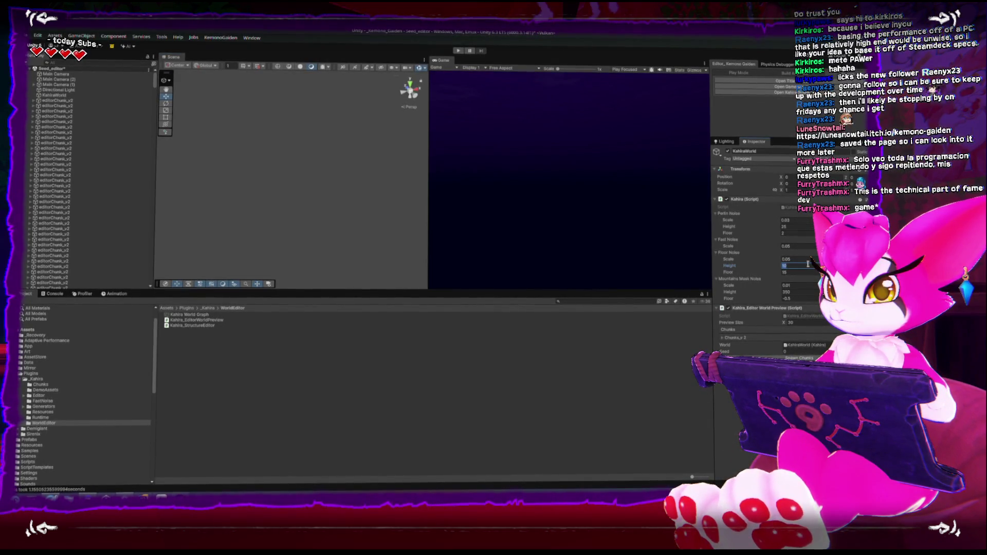
pyautogui.write('5')
pyautogui.press('Return')
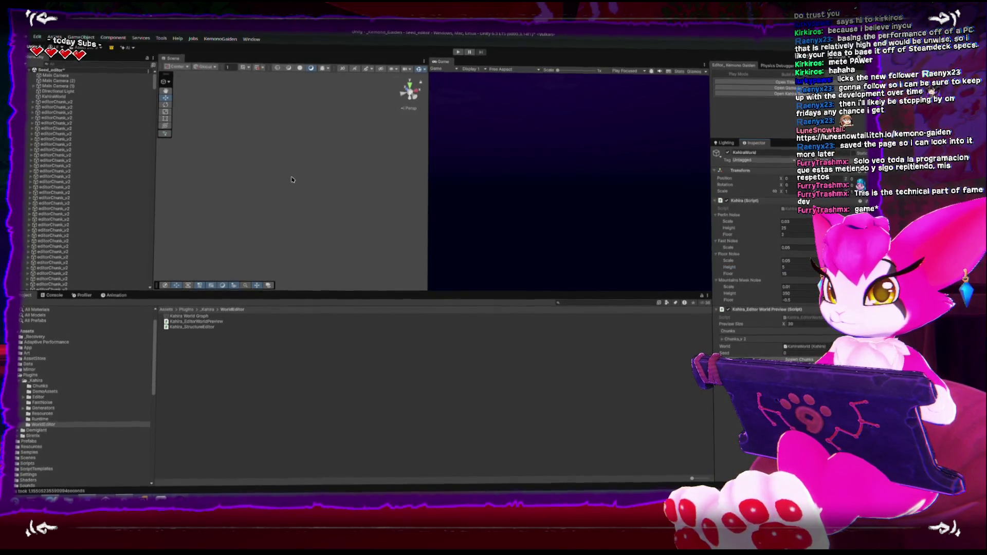
pyautogui.moveTo(288, 183)
pyautogui.mouseDown()
pyautogui.moveTo(311, 230)
pyautogui.moveTo(357, 214)
pyautogui.moveTo(353, 161)
pyautogui.mouseUp()
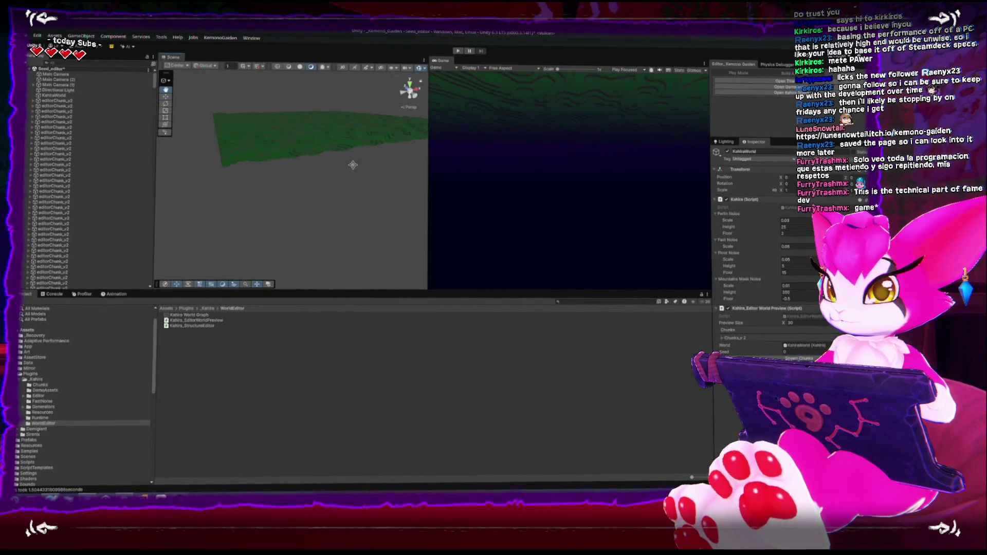
# - Adjust Floor Noise height to 4, floor to 10, and finally height to 6
pyautogui.click(811, 267)
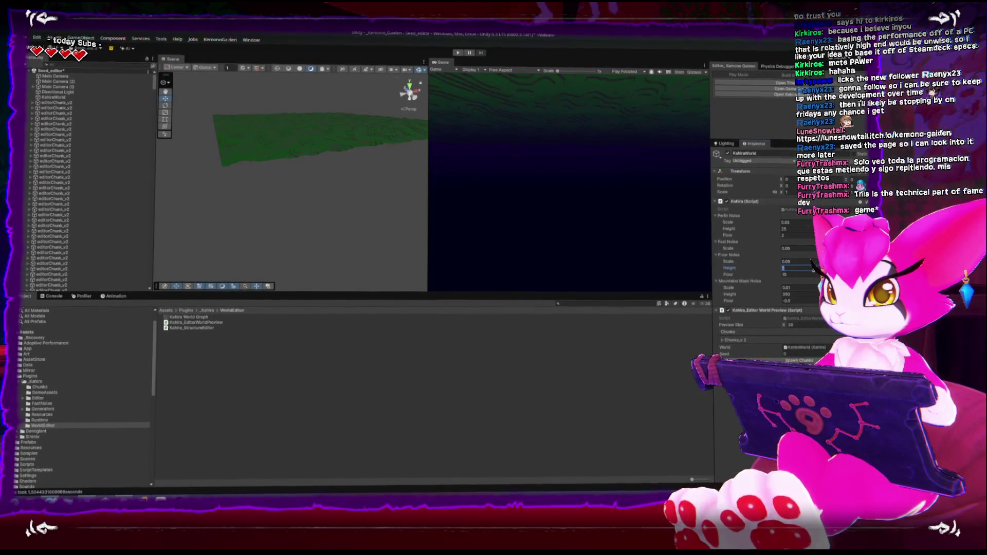
pyautogui.write('4')
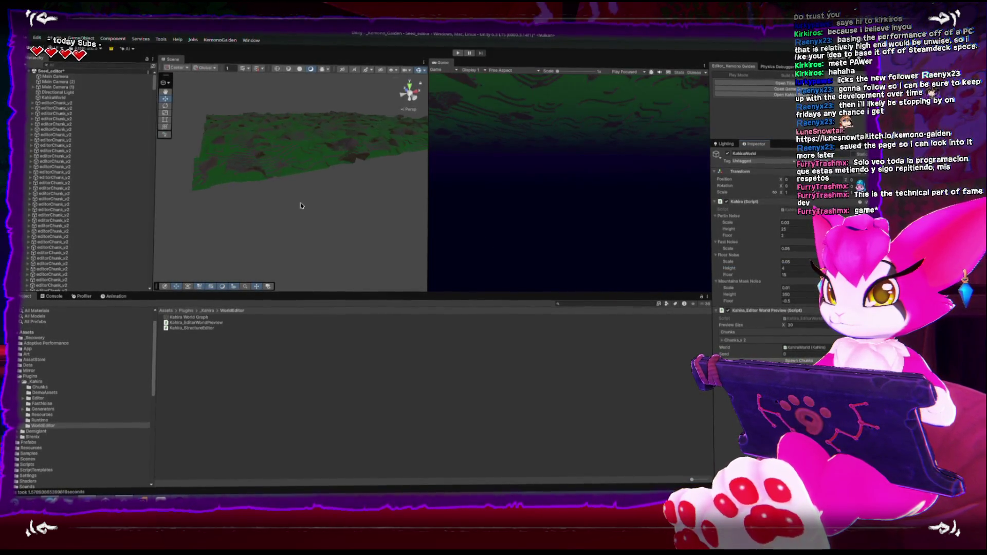
pyautogui.click(801, 267)
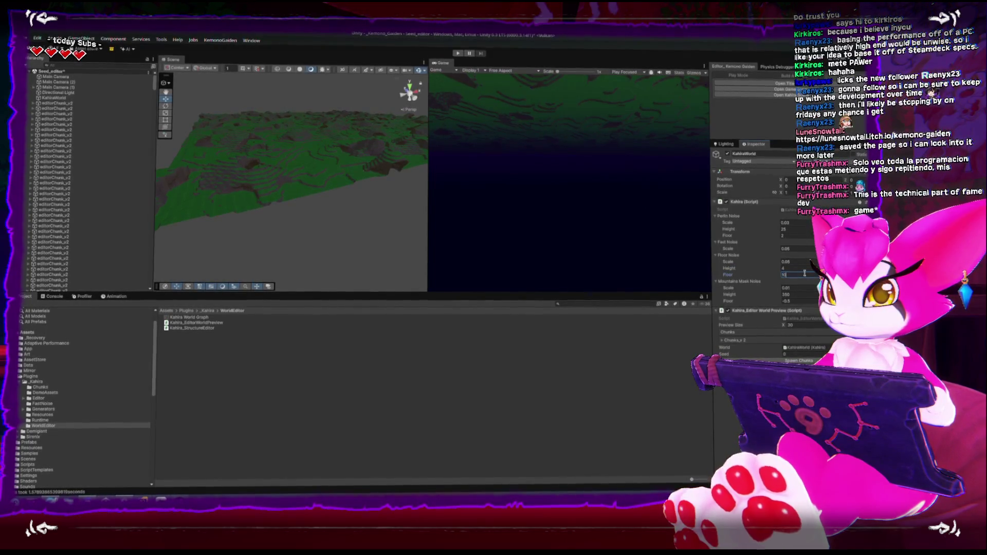
pyautogui.press('Return')
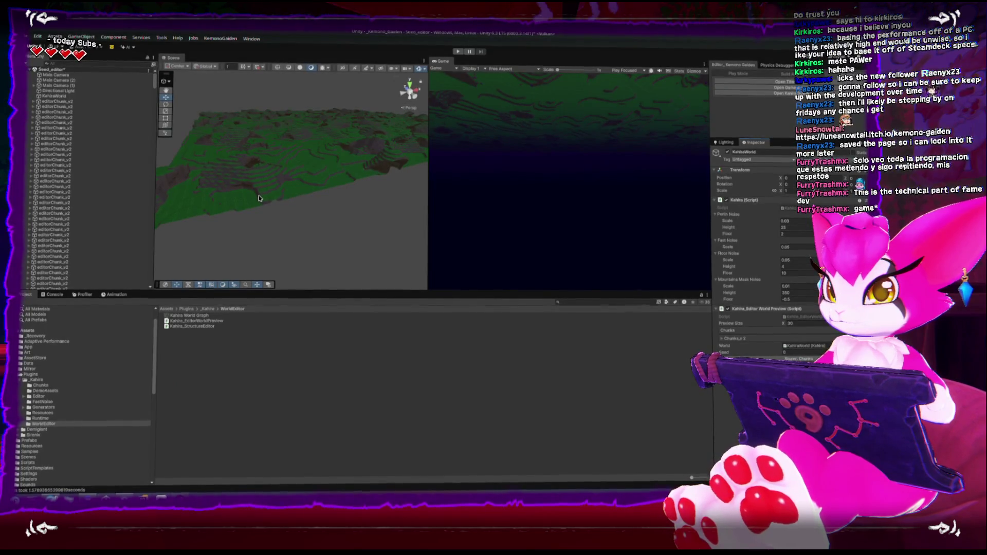
pyautogui.moveTo(268, 181)
pyautogui.mouseDown()
pyautogui.moveTo(267, 196)
pyautogui.moveTo(366, 236)
pyautogui.moveTo(323, 190)
pyautogui.moveTo(338, 154)
pyautogui.moveTo(397, 251)
pyautogui.moveTo(288, 159)
pyautogui.mouseUp()
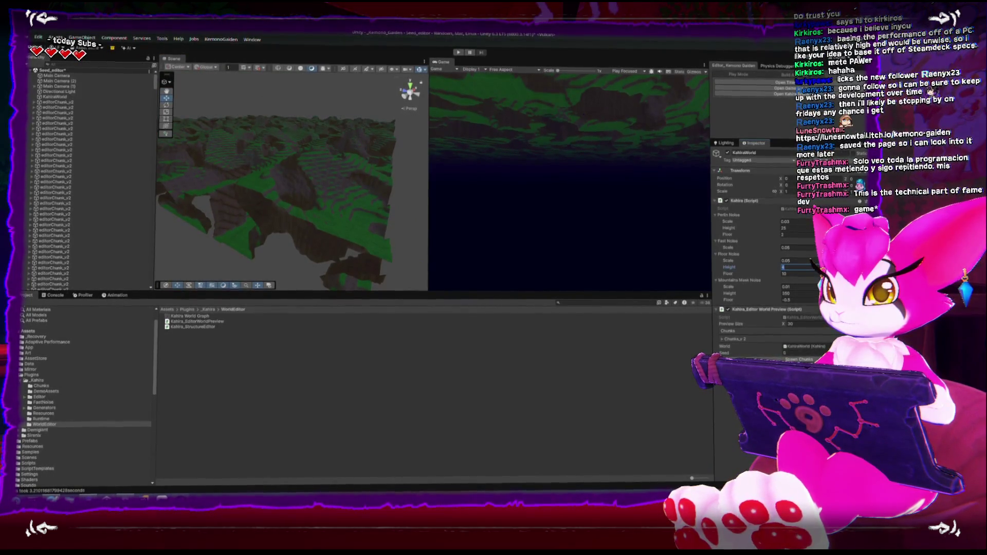
pyautogui.click(786, 261)
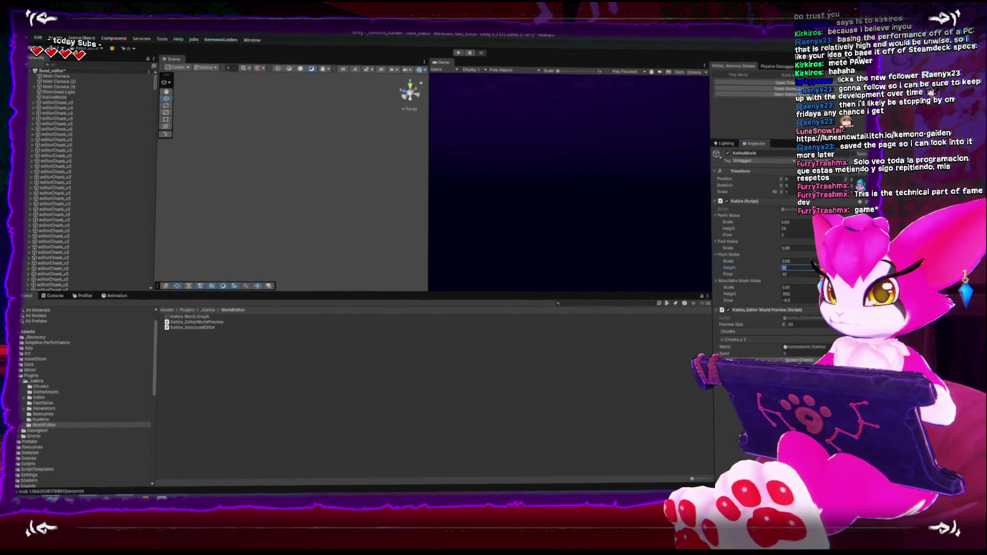
pyautogui.press('Return')
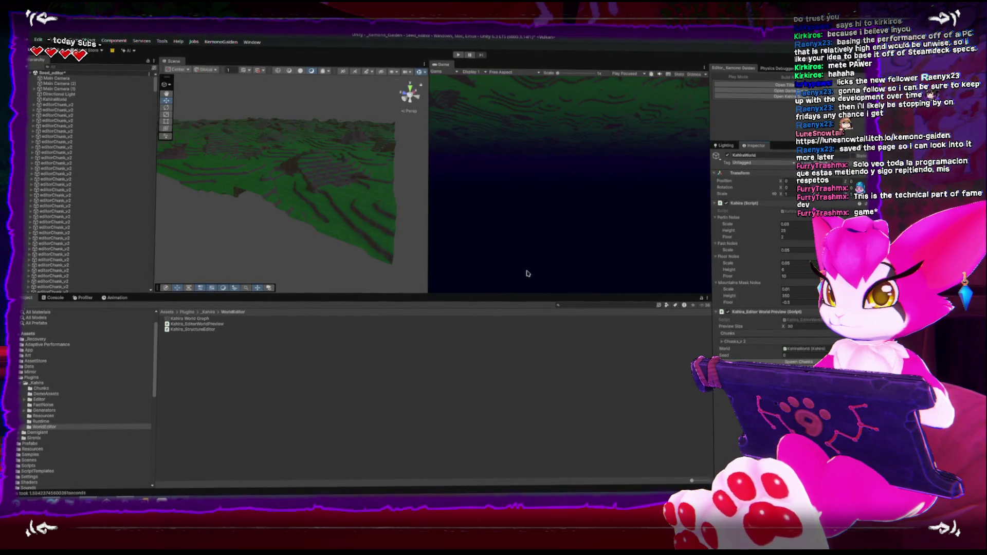
pyautogui.hotkey('shift', 'space')
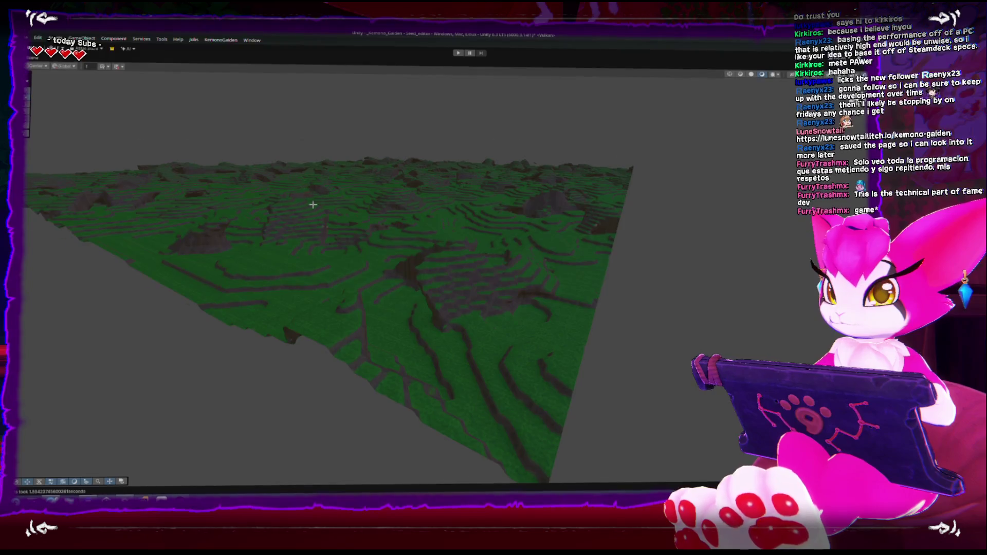
pyautogui.scroll(5, 313, 204)
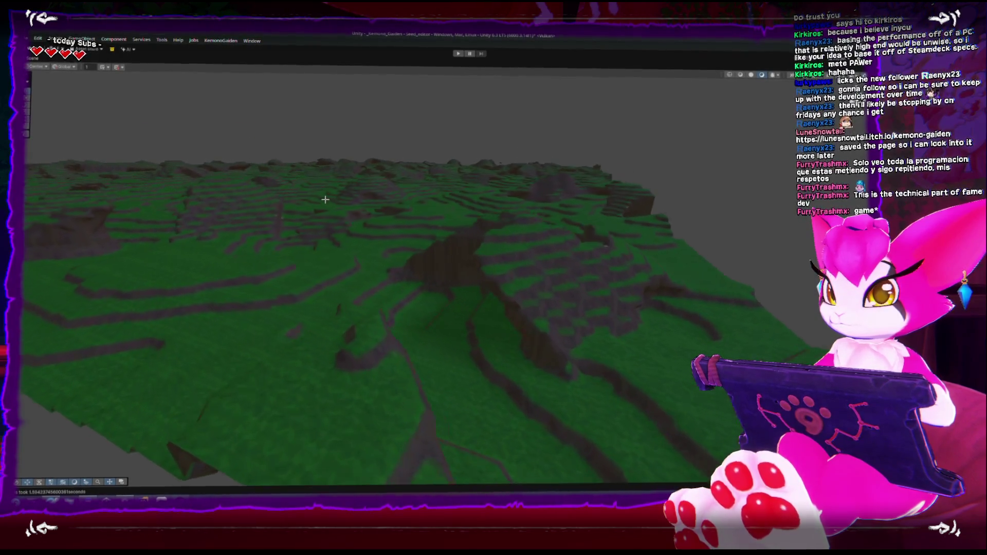
pyautogui.scroll(5, 326, 199)
pyautogui.scroll(5, 332, 185)
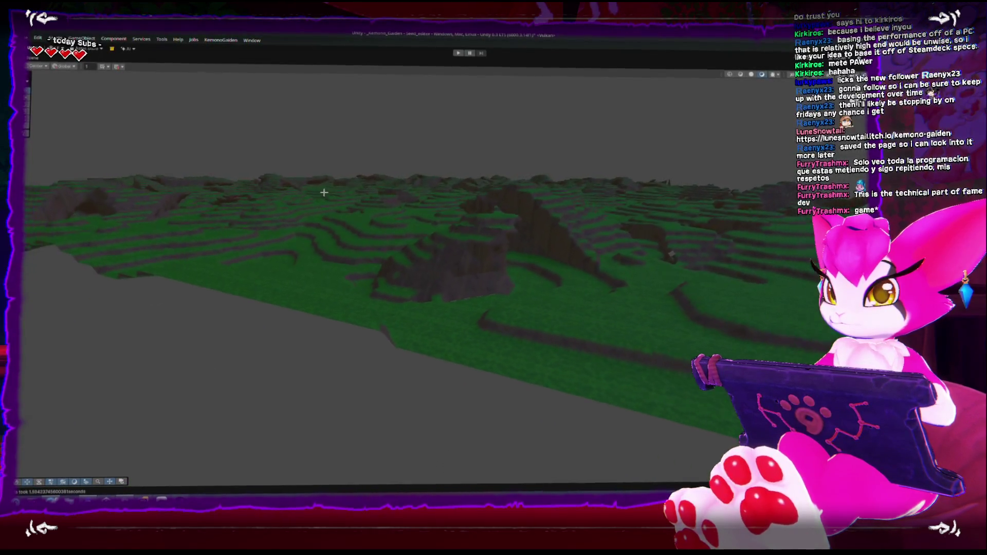
pyautogui.scroll(4, 324, 193)
pyautogui.hotkey('shift', 'space')
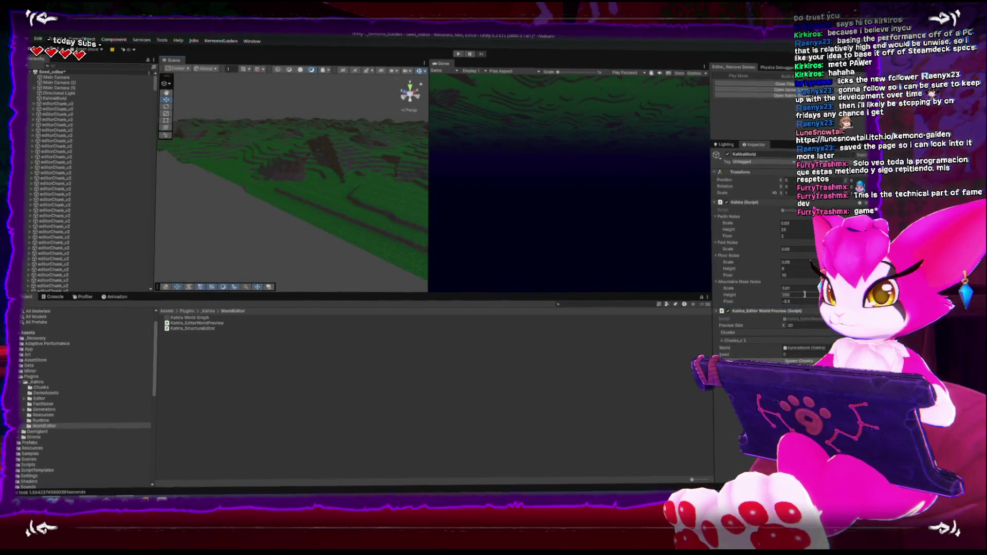
# - Set Floor Noise Floor to 8, then maximize the Scene view and fly toward the canyon wall
pyautogui.click(806, 270)
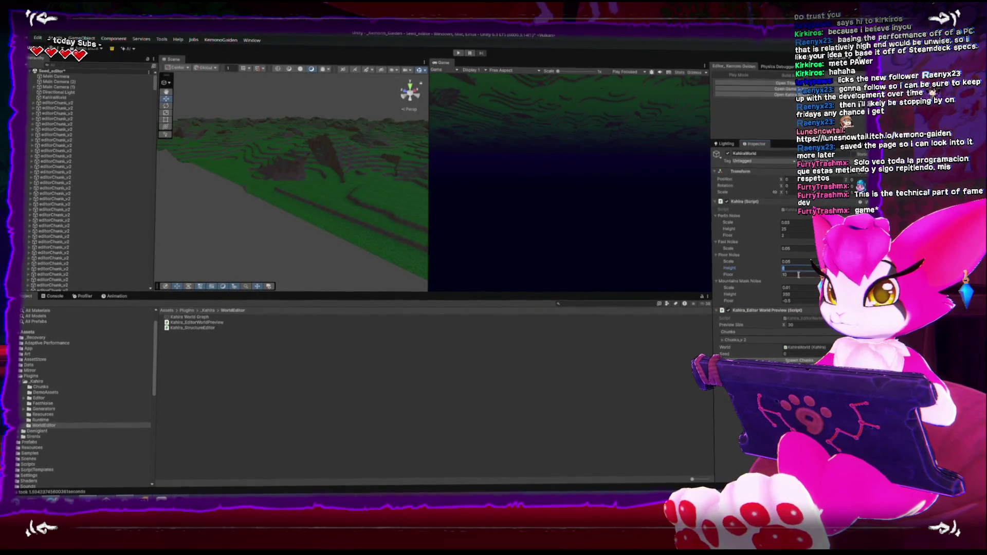
pyautogui.write('8')
pyautogui.press('Return')
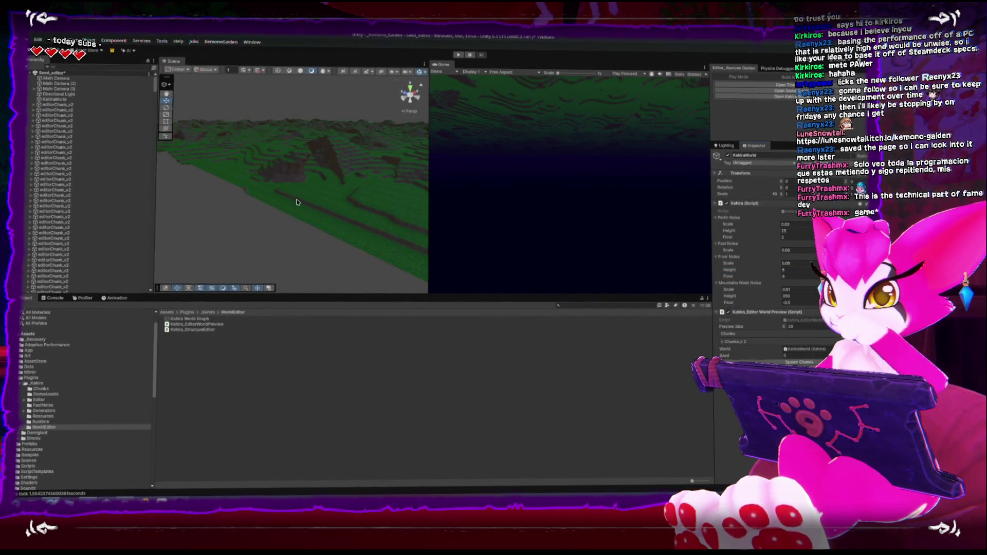
pyautogui.moveTo(176, 230); pyautogui.dragTo(247, 210)
pyautogui.hotkey('shift', 'space')
pyautogui.moveTo(310, 196)
pyautogui.mouseDown()
pyautogui.moveTo(375, 232)
pyautogui.moveTo(298, 176)
pyautogui.moveTo(458, 170)
pyautogui.moveTo(560, 146)
pyautogui.moveTo(502, 103)
pyautogui.moveTo(390, 94)
pyautogui.moveTo(373, 154)
pyautogui.moveTo(384, 229)
pyautogui.moveTo(330, 268)
pyautogui.mouseUp()
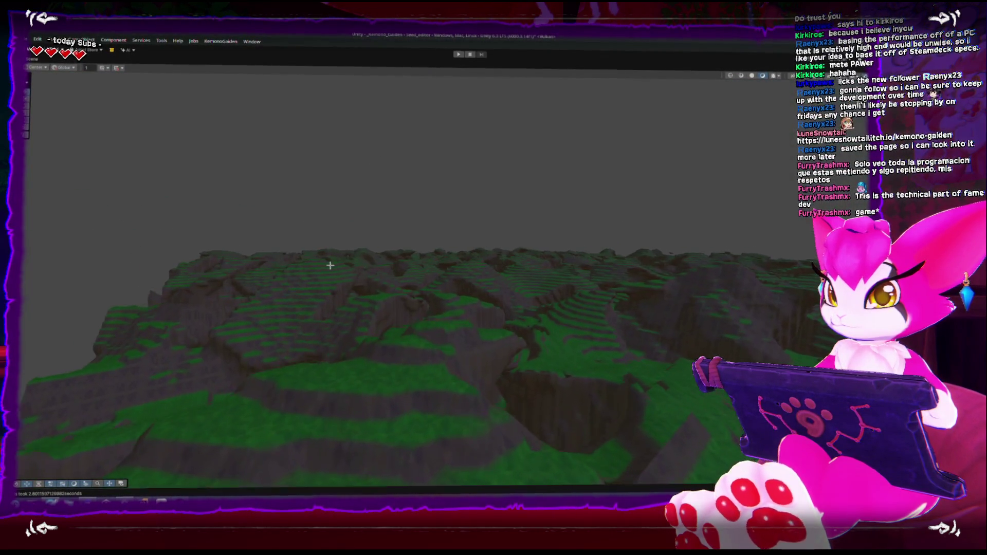
# - Fly the camera across the terrain from overhead, restore the layout, and switch to the code editor
pyautogui.moveTo(383, 288)
pyautogui.mouseDown()
pyautogui.moveTo(414, 324)
pyautogui.moveTo(419, 295)
pyautogui.mouseUp()
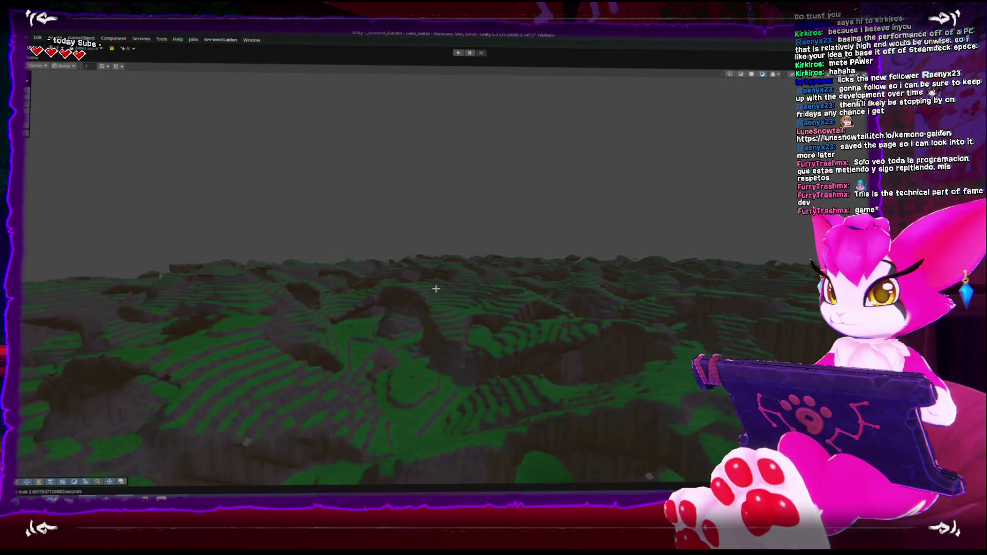
pyautogui.moveTo(412, 271)
pyautogui.mouseDown()
pyautogui.moveTo(384, 161)
pyautogui.moveTo(293, 242)
pyautogui.moveTo(362, 290)
pyautogui.moveTo(403, 271)
pyautogui.moveTo(370, 216)
pyautogui.moveTo(476, 248)
pyautogui.mouseUp()
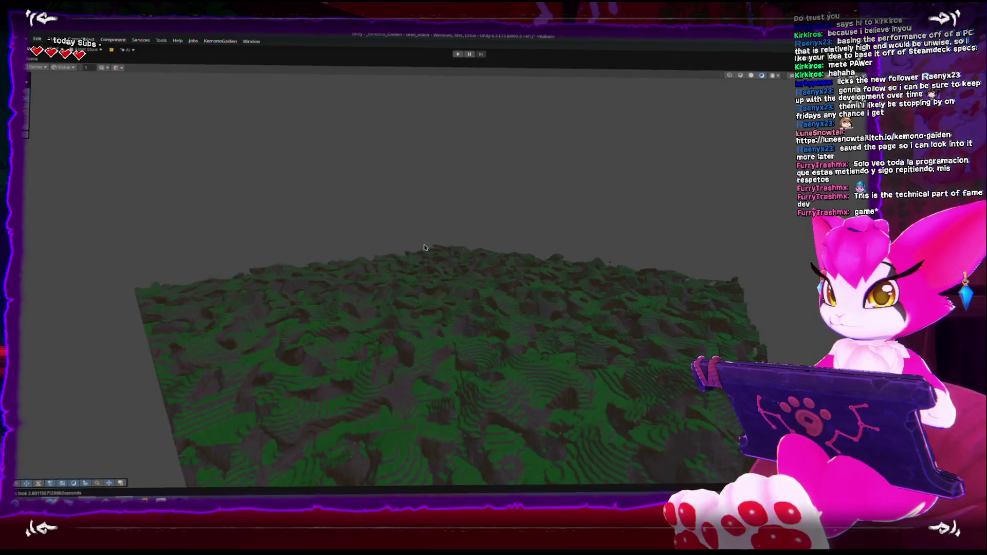
pyautogui.hotkey('shift', 'space')
pyautogui.hotkey('alt', 'Tab')
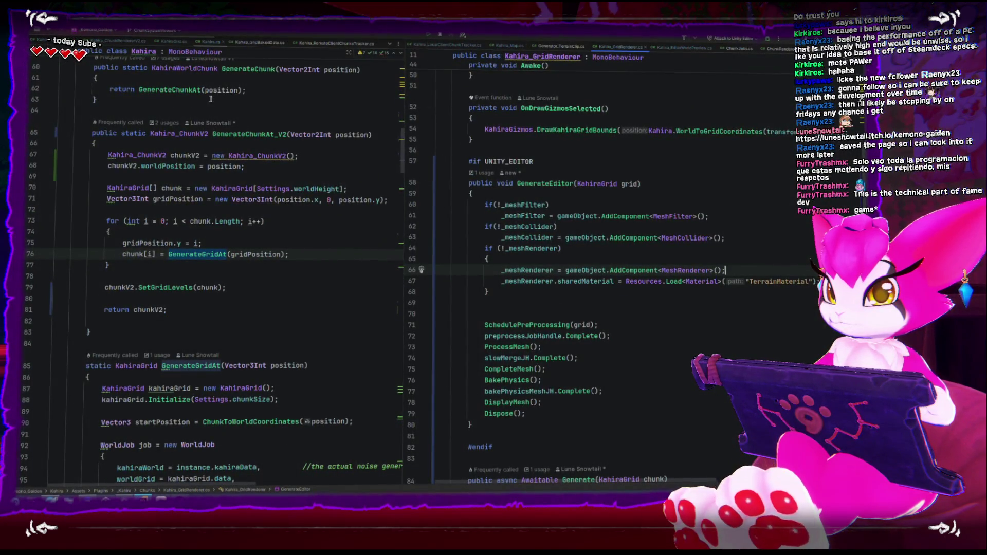
# - In KahiraWorldData.GetWorldValue, append '* mask.Generate(x,y,z)' to the noise product line
pyautogui.scroll(-20, 210, 99)
pyautogui.scroll(-20, 245, 211)
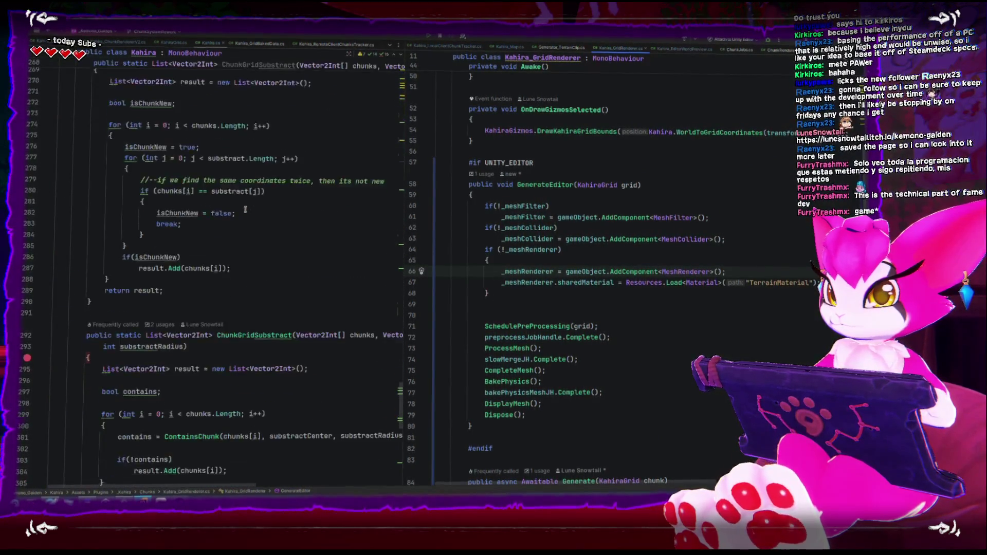
pyautogui.scroll(-10, 245, 209)
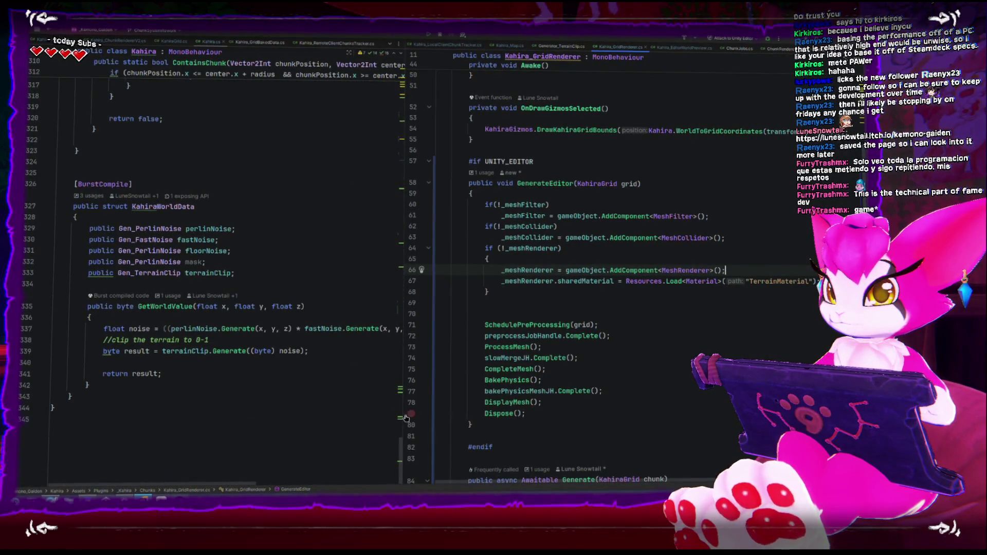
pyautogui.moveTo(405, 416); pyautogui.dragTo(571, 417)
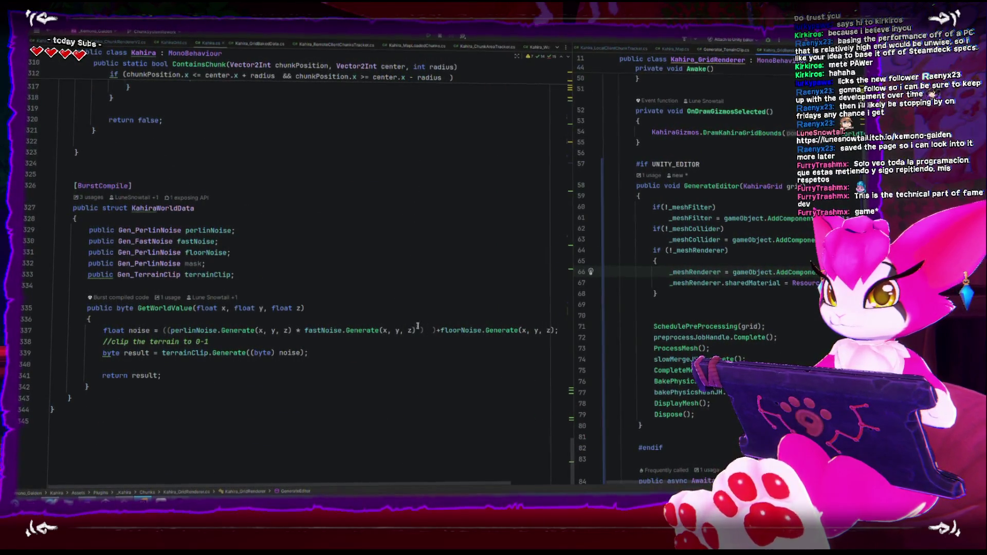
pyautogui.write('* mask ')
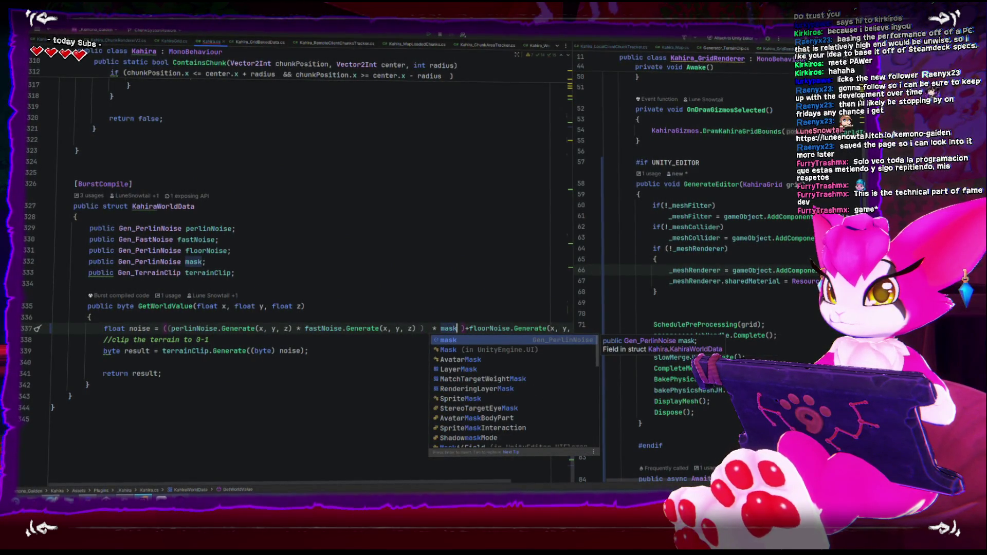
pyautogui.write('.Generate(')
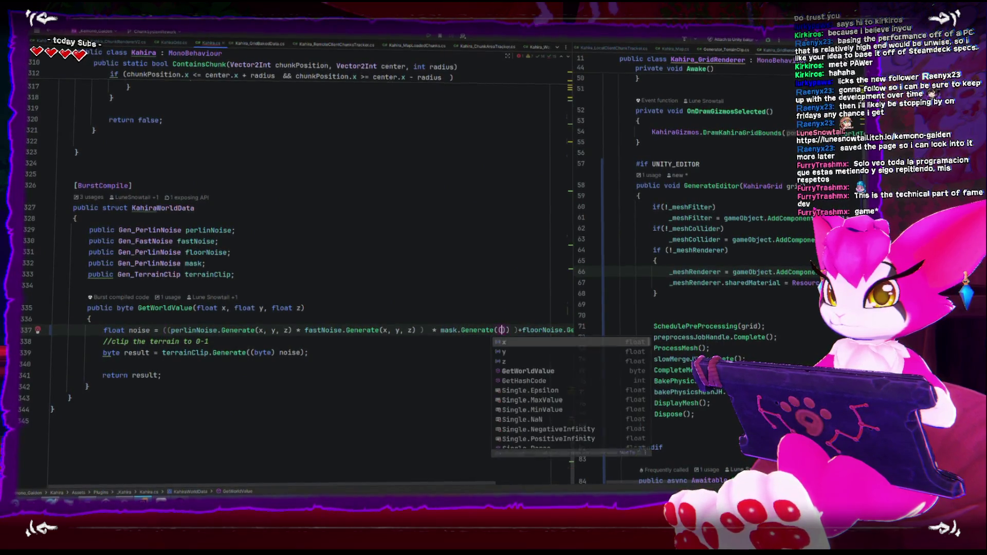
pyautogui.write('x,y,')
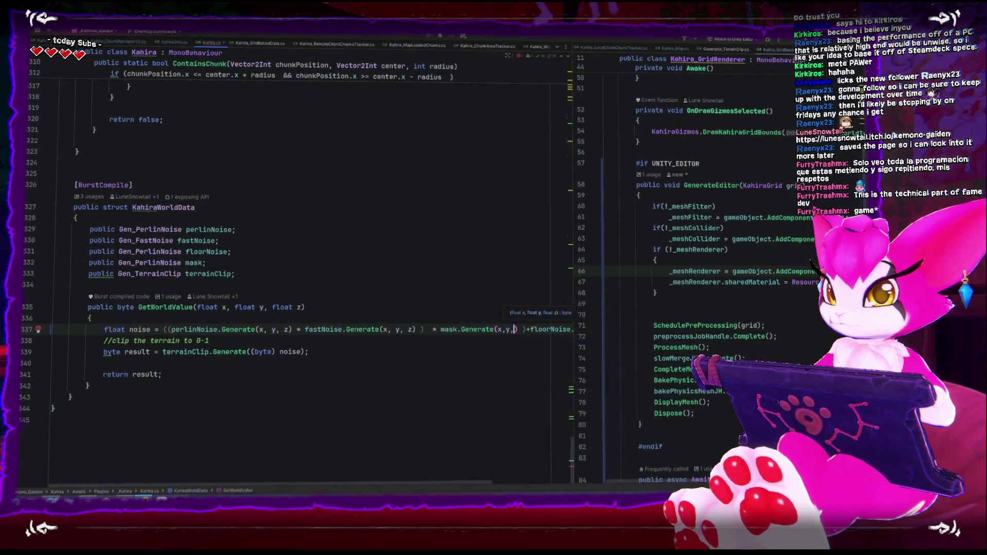
pyautogui.write('z')
pyautogui.click(471, 234)
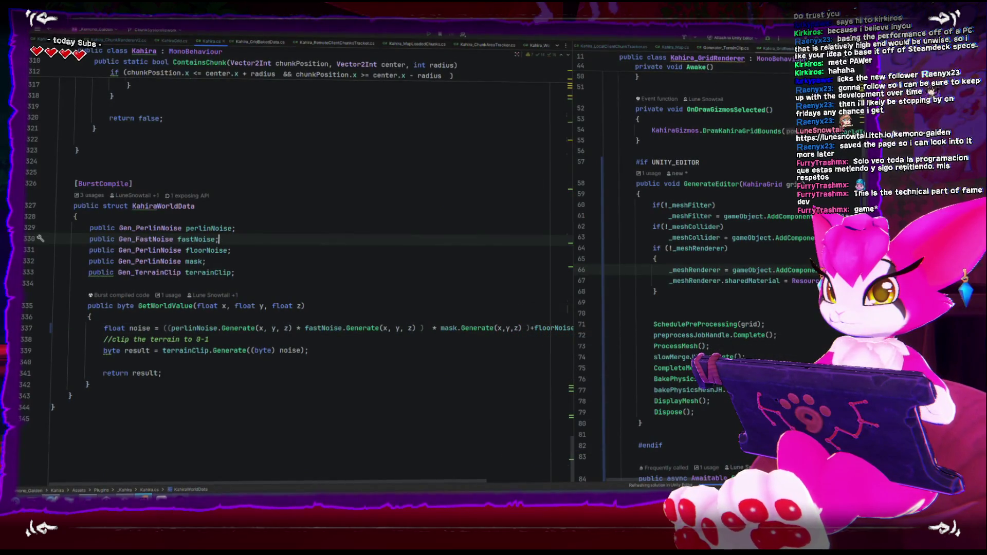
pyautogui.hotkey('alt', 'Tab')
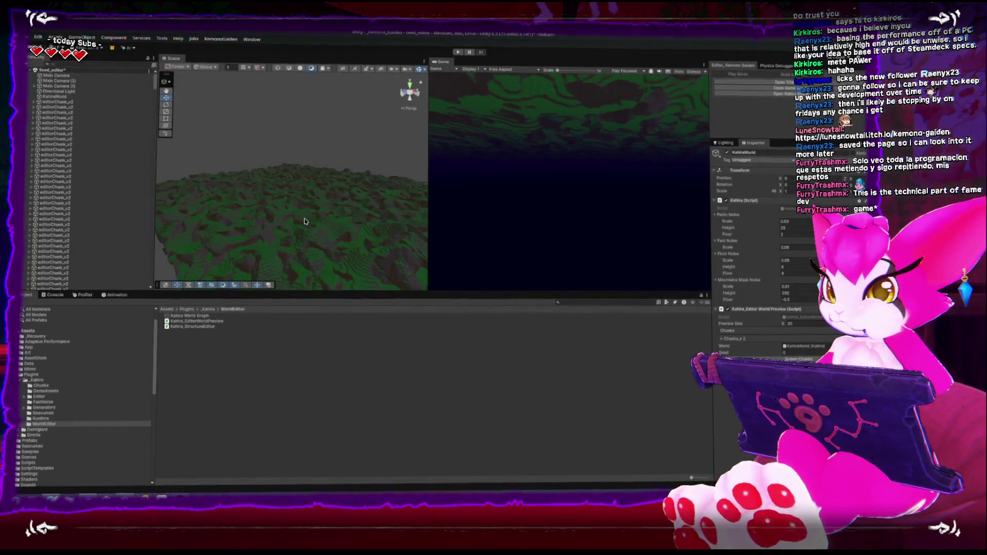
# - Orbit and maximize the Scene view to inspect the flat grass with scattered rocky patches up close
pyautogui.moveTo(328, 218); pyautogui.dragTo(356, 231)
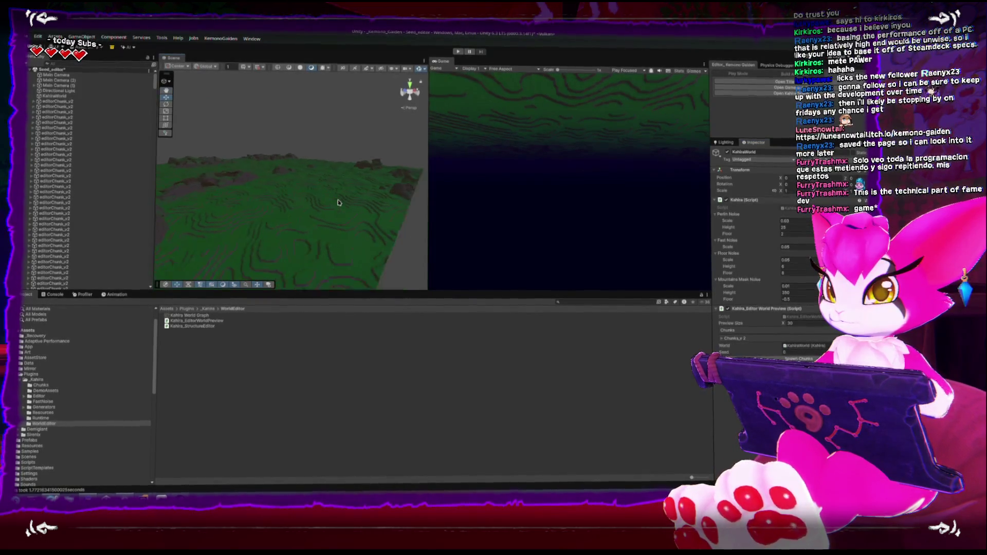
pyautogui.hotkey('shift', 'space')
pyautogui.moveTo(346, 204)
pyautogui.mouseDown()
pyautogui.moveTo(399, 144)
pyautogui.moveTo(397, 231)
pyautogui.moveTo(397, 187)
pyautogui.mouseUp()
pyautogui.hotkey('shift', 'space')
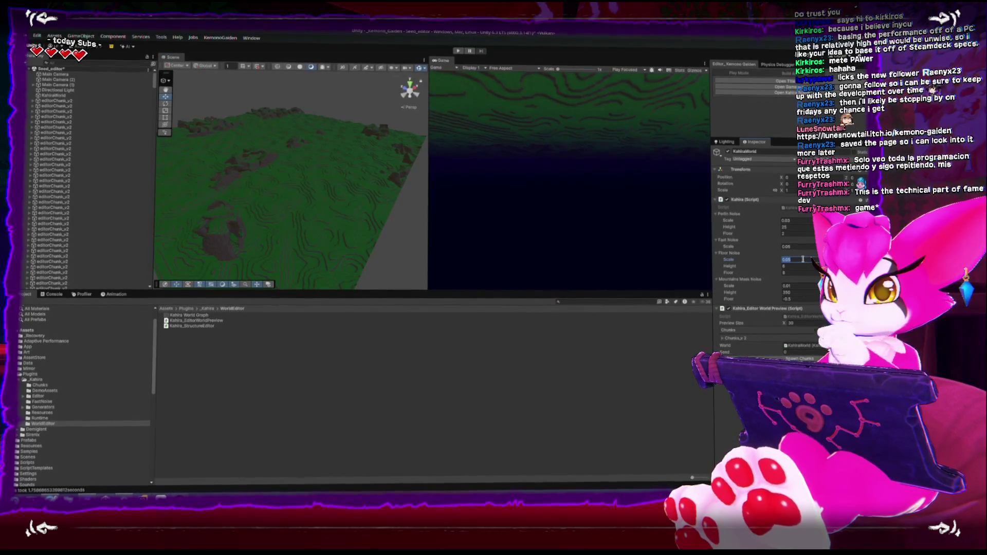
# - Change the Mountains Mask Noise scale to 0.05 and view the regenerated terrain maximized
pyautogui.press('BackSpace')
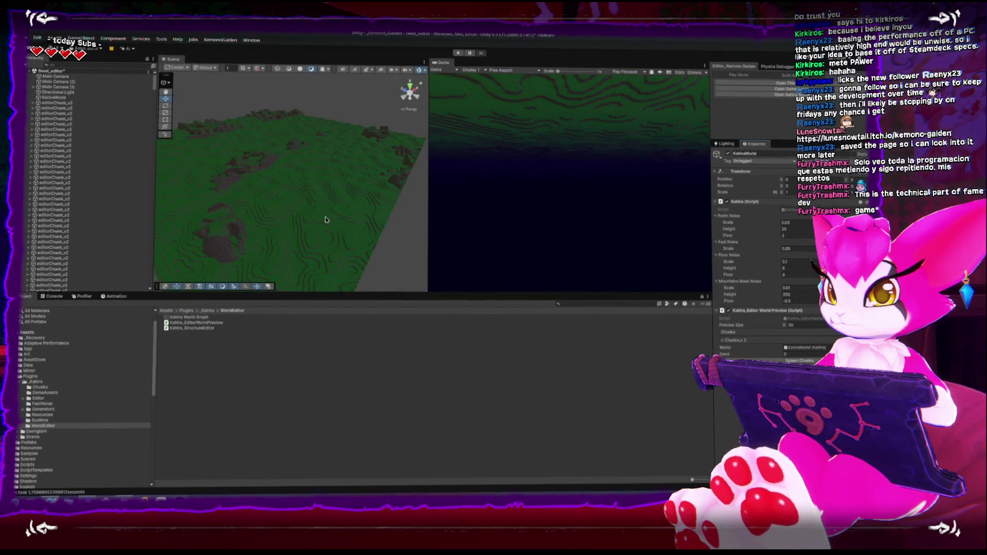
pyautogui.moveTo(324, 217)
pyautogui.mouseDown()
pyautogui.moveTo(326, 200)
pyautogui.moveTo(324, 267)
pyautogui.moveTo(309, 232)
pyautogui.mouseUp()
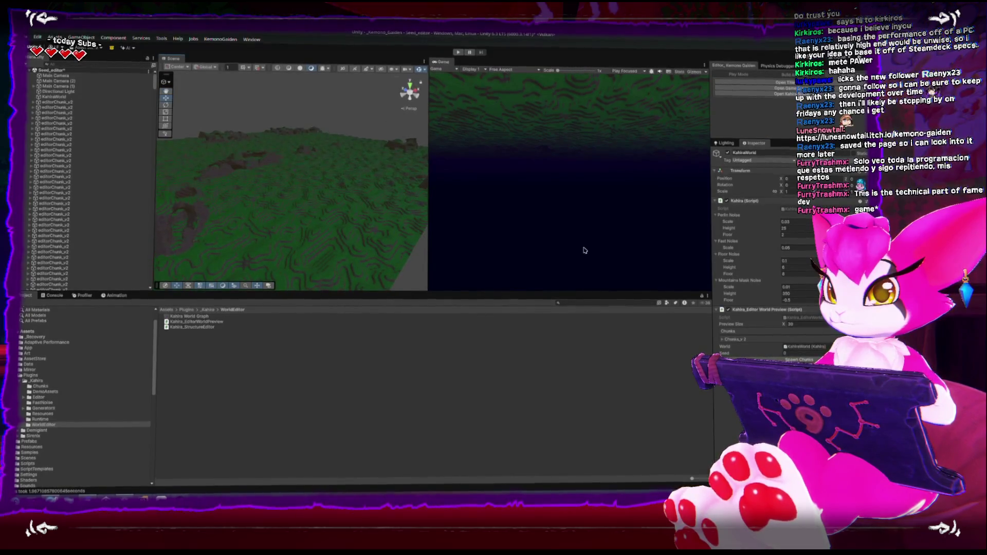
pyautogui.moveTo(360, 206); pyautogui.dragTo(370, 193)
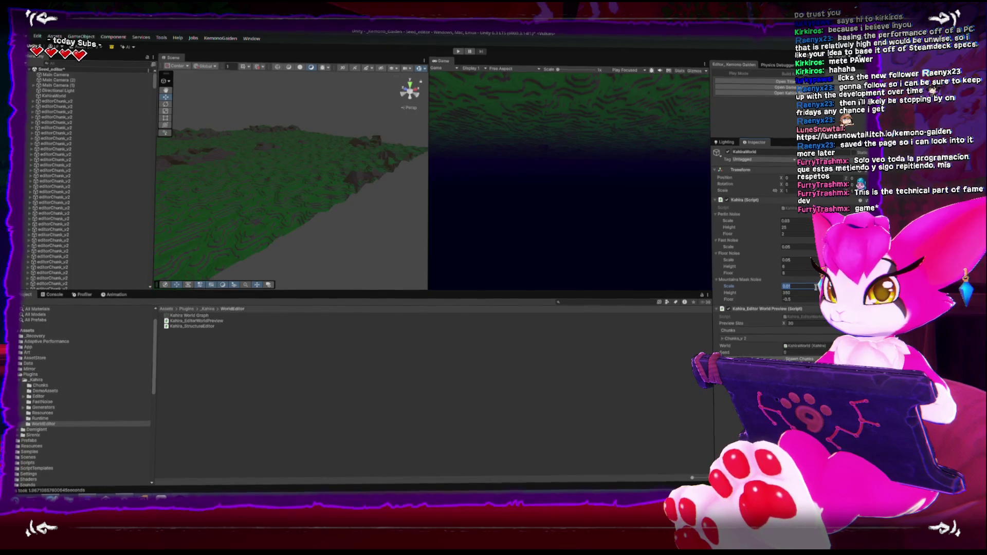
pyautogui.press('BackSpace')
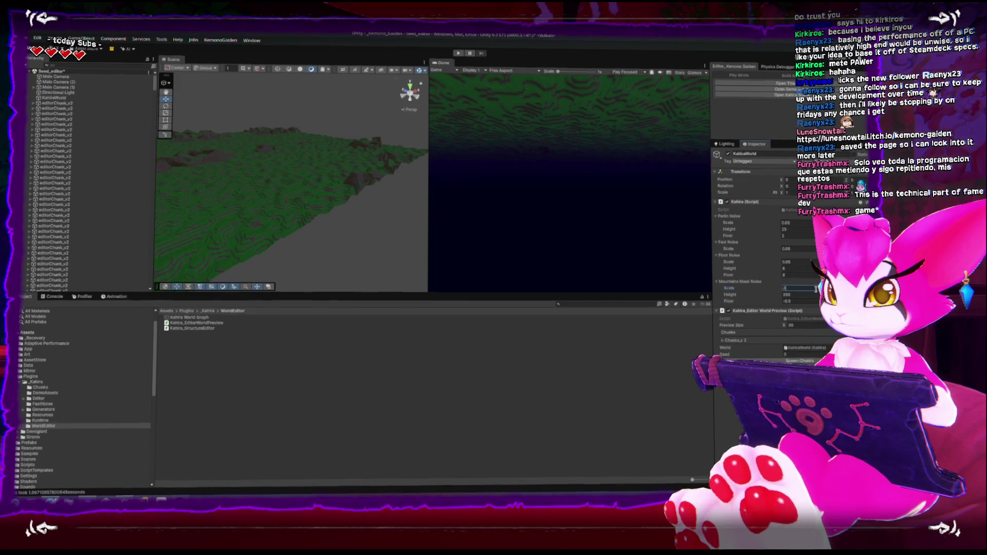
pyautogui.press('Return')
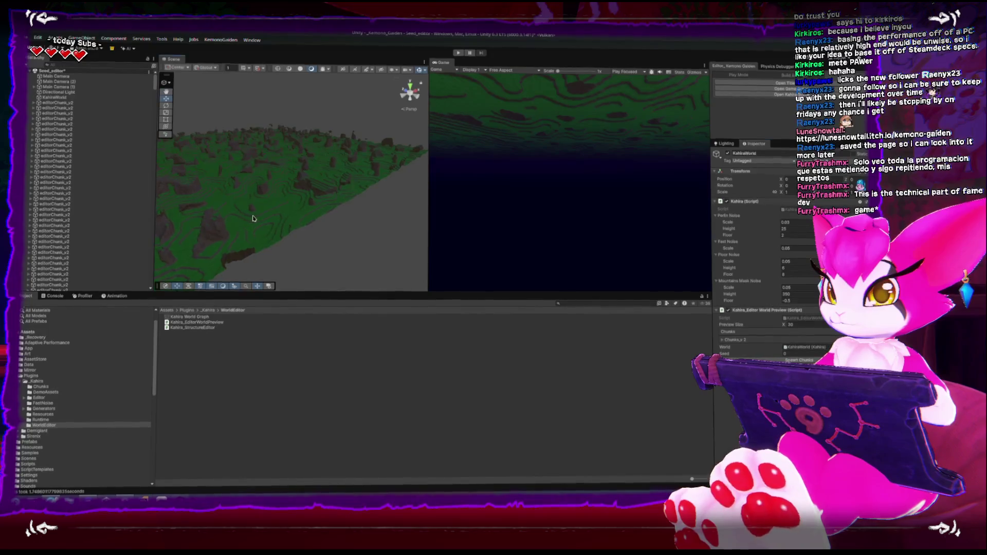
pyautogui.hotkey('shift', 'space')
pyautogui.scroll(-3, 286, 177)
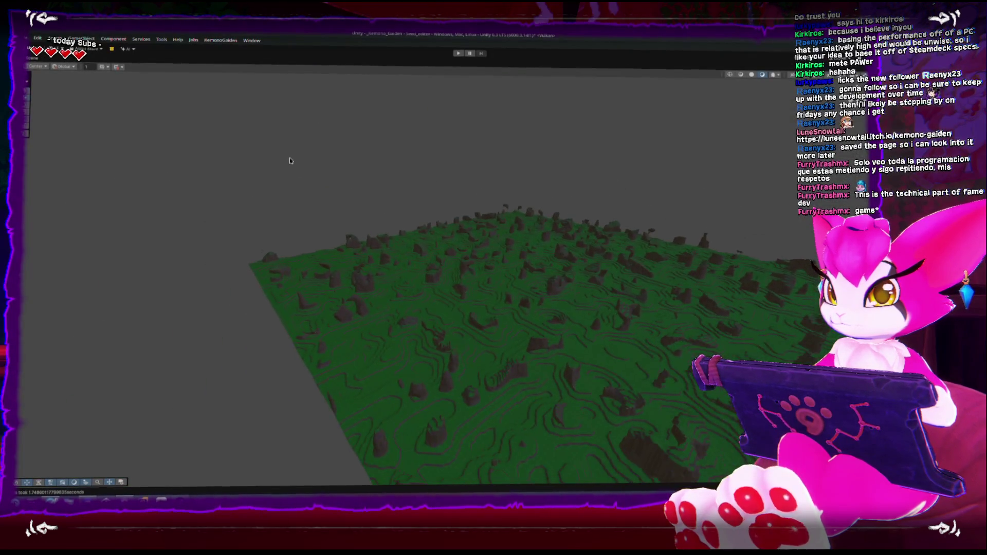
pyautogui.scroll(6, 290, 159)
pyautogui.scroll(8, 428, 216)
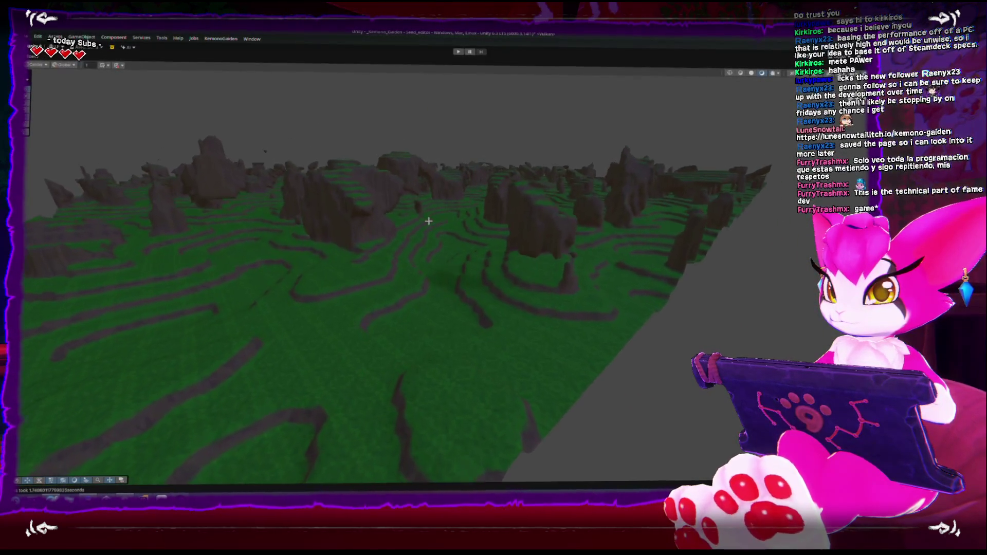
pyautogui.moveTo(432, 211)
pyautogui.mouseDown()
pyautogui.moveTo(415, 176)
pyautogui.moveTo(469, 181)
pyautogui.moveTo(474, 200)
pyautogui.moveTo(377, 233)
pyautogui.moveTo(406, 254)
pyautogui.moveTo(405, 273)
pyautogui.moveTo(408, 227)
pyautogui.moveTo(417, 247)
pyautogui.moveTo(443, 223)
pyautogui.moveTo(443, 231)
pyautogui.moveTo(379, 232)
pyautogui.moveTo(468, 247)
pyautogui.moveTo(432, 260)
pyautogui.moveTo(425, 276)
pyautogui.moveTo(419, 269)
pyautogui.moveTo(400, 357)
pyautogui.moveTo(388, 334)
pyautogui.mouseUp()
# - Edit the Mountains Mask Noise scale, then maximize and orbit around the taller rock pillars
pyautogui.hotkey('shift', 'space')
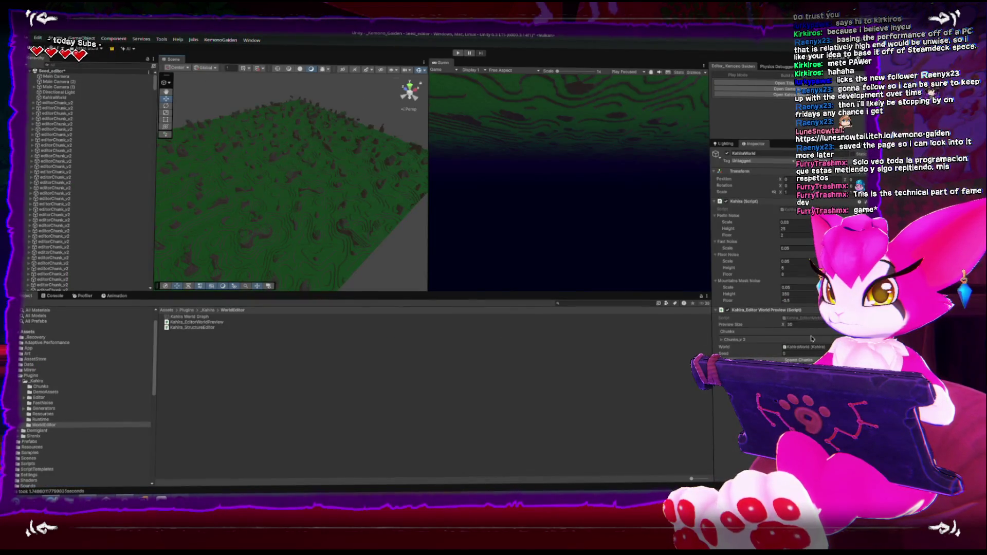
pyautogui.click(807, 291)
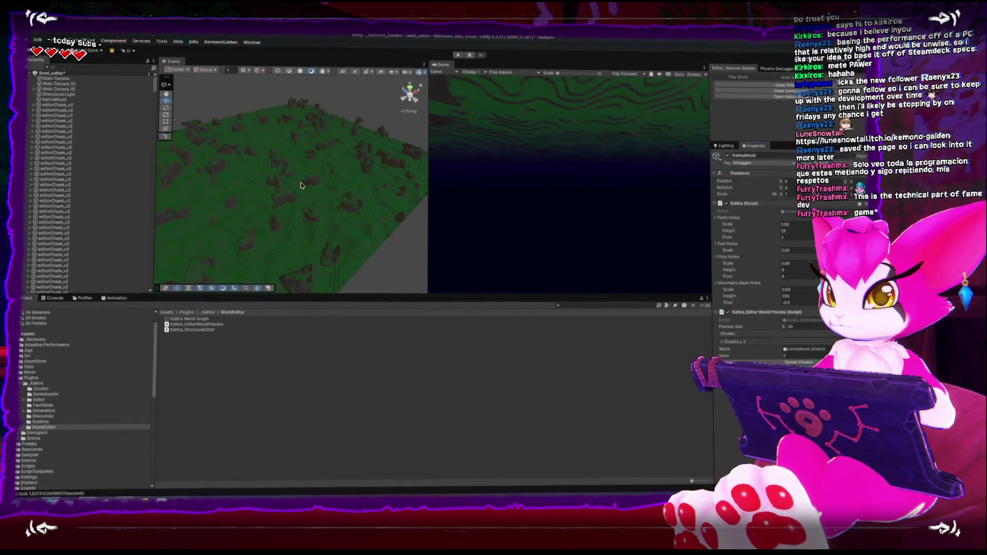
pyautogui.moveTo(303, 189)
pyautogui.mouseDown()
pyautogui.moveTo(316, 214)
pyautogui.moveTo(344, 137)
pyautogui.moveTo(367, 193)
pyautogui.moveTo(325, 154)
pyautogui.mouseUp()
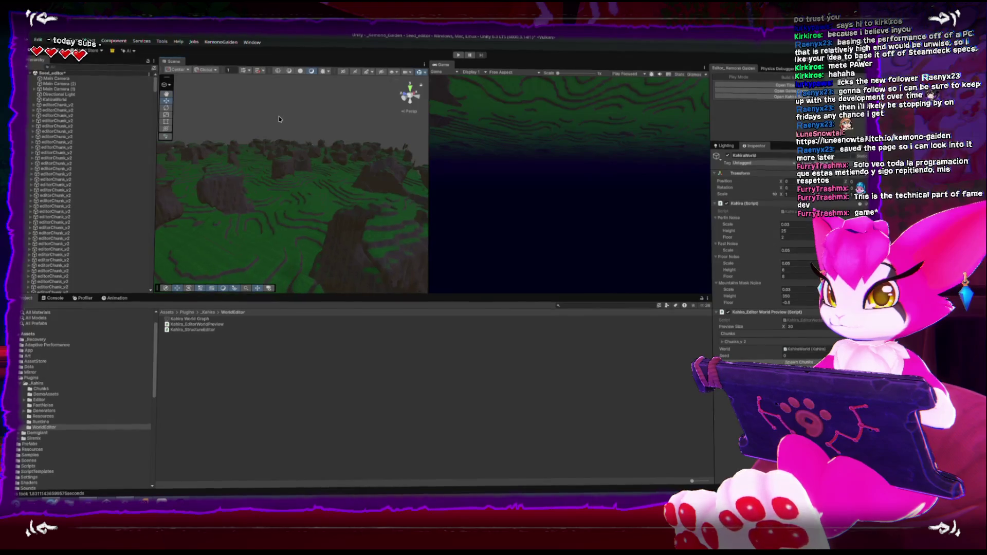
pyautogui.hotkey('shift', 'space')
pyautogui.scroll(10, 374, 181)
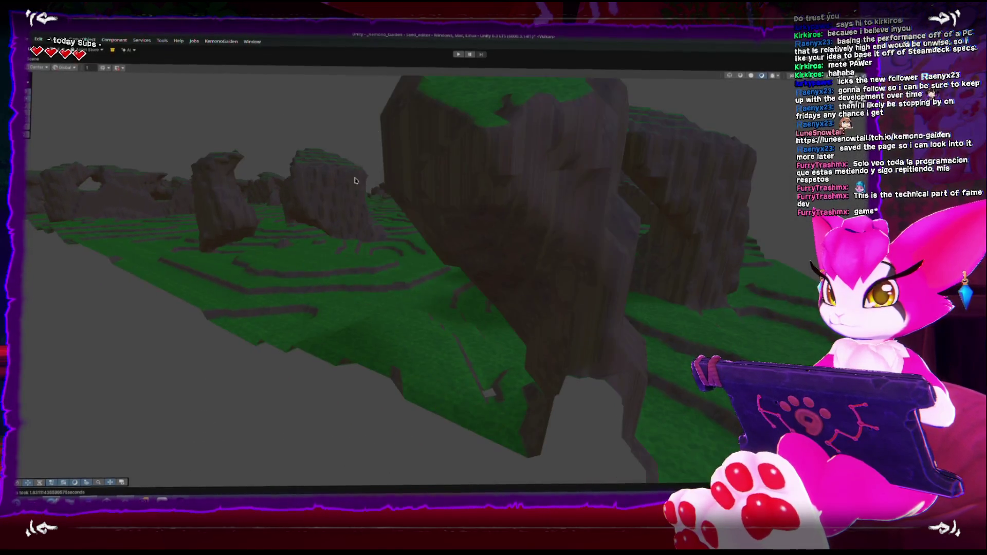
pyautogui.scroll(-10, 361, 175)
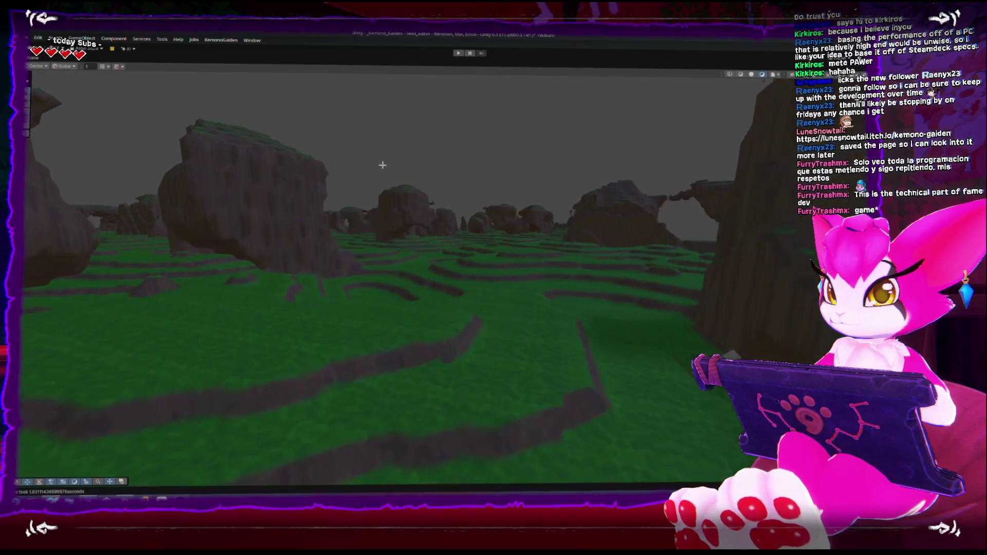
pyautogui.moveTo(382, 165)
pyautogui.mouseDown()
pyautogui.moveTo(368, 198)
pyautogui.moveTo(812, 285)
pyautogui.mouseUp()
pyautogui.hotkey('shift', 'space')
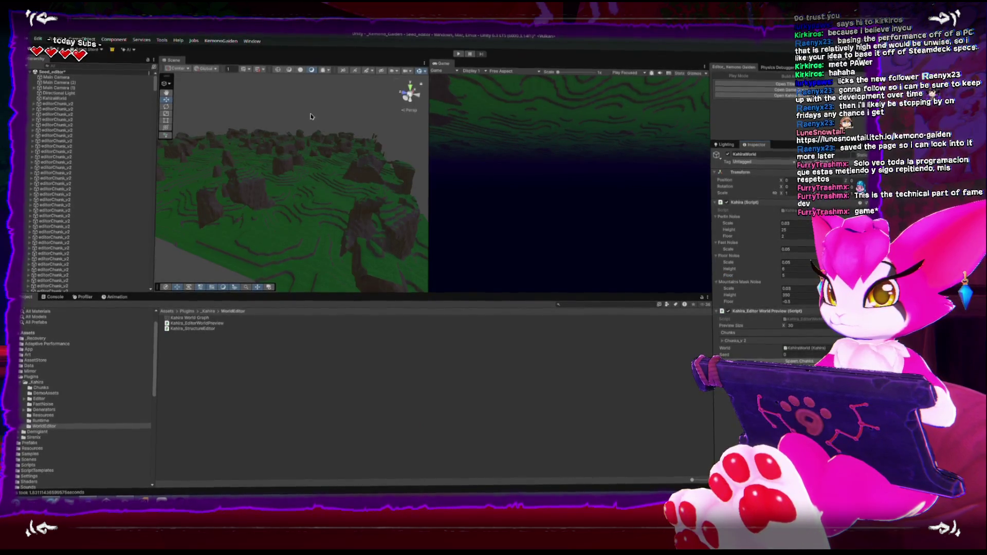
# - In the maximized Scene view, fly forward through the rock pillars
pyautogui.hotkey('shift', 'space')
pyautogui.scroll(10, 328, 219)
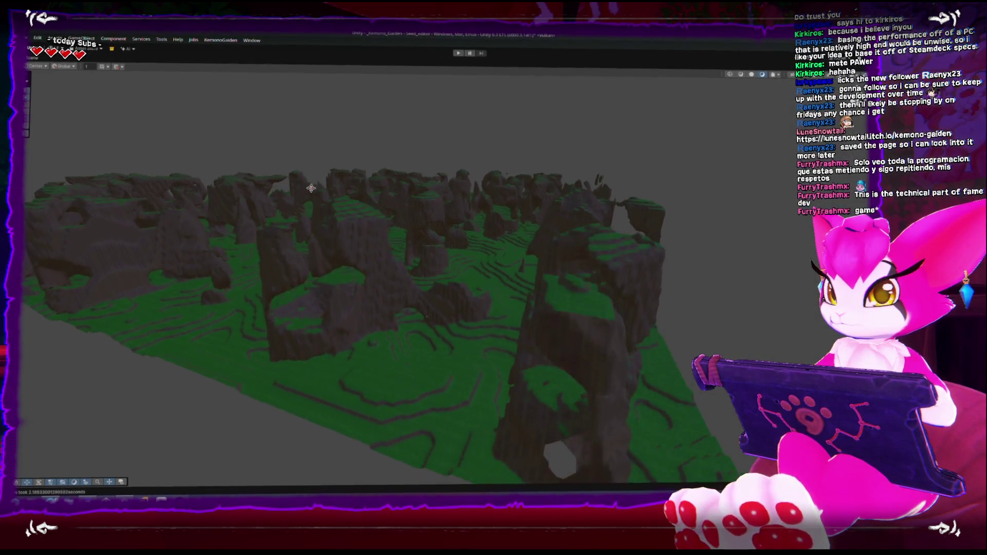
pyautogui.scroll(10, 447, 273)
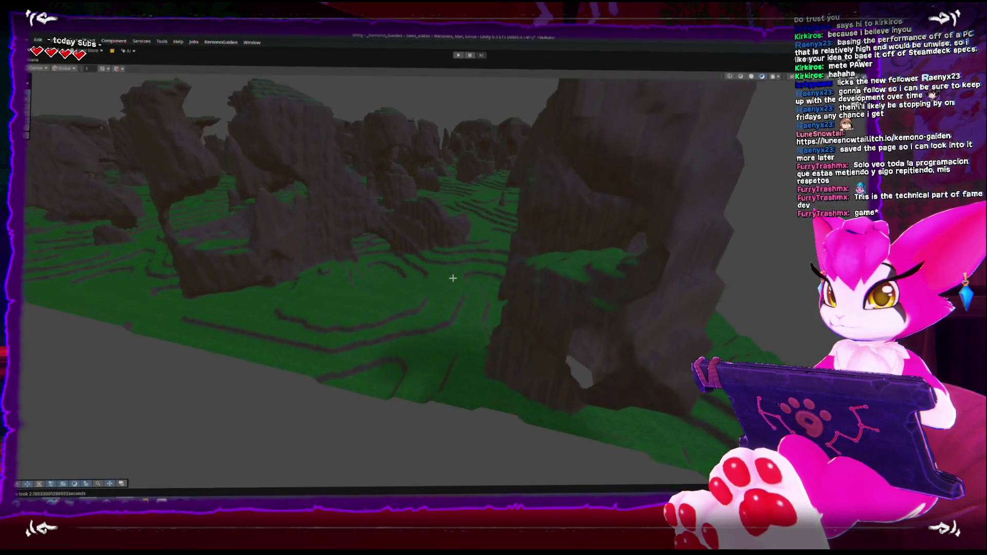
pyautogui.scroll(-10, 475, 252)
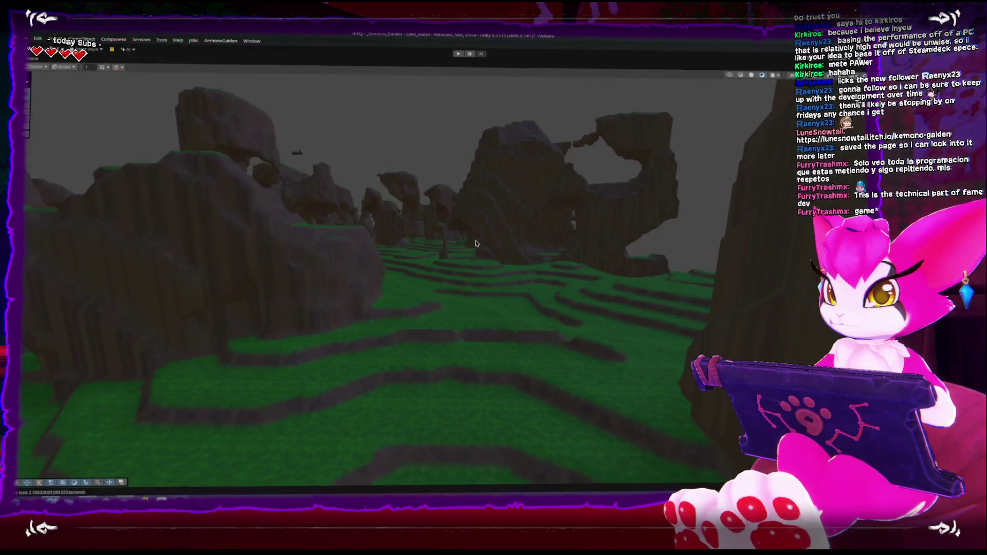
pyautogui.scroll(8, 365, 212)
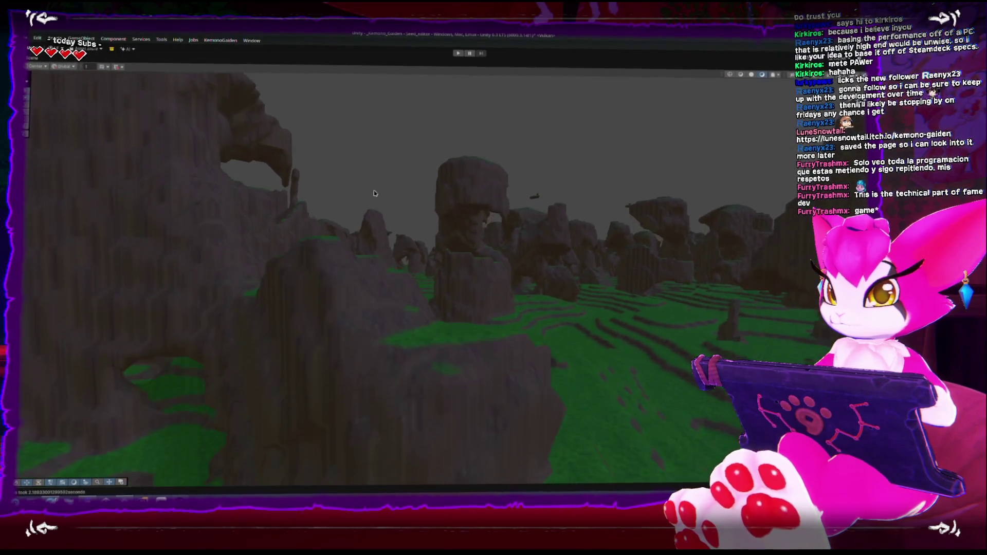
pyautogui.rightClick(513, 227)
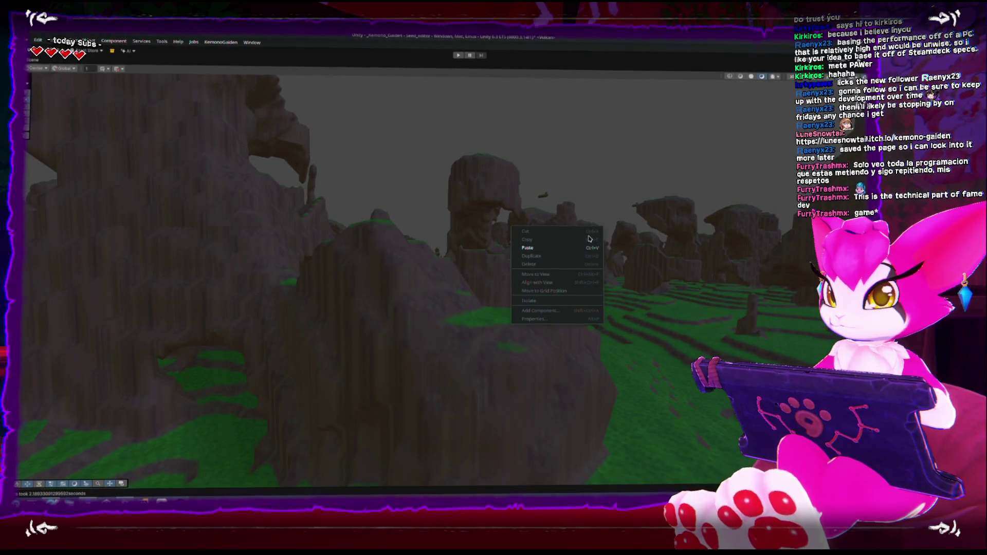
pyautogui.moveTo(641, 216)
pyautogui.mouseDown()
pyautogui.moveTo(600, 172)
pyautogui.moveTo(399, 141)
pyautogui.moveTo(431, 240)
pyautogui.moveTo(424, 226)
pyautogui.moveTo(360, 236)
pyautogui.moveTo(463, 233)
pyautogui.moveTo(385, 222)
pyautogui.moveTo(408, 263)
pyautogui.moveTo(452, 260)
pyautogui.moveTo(448, 218)
pyautogui.moveTo(462, 165)
pyautogui.mouseUp()
# - Select a rock pillar, frame it with F, look down the canyon, then restore the layout
pyautogui.click(299, 216)
pyautogui.press('f')
pyautogui.moveTo(469, 209)
pyautogui.mouseDown()
pyautogui.moveTo(449, 362)
pyautogui.moveTo(468, 159)
pyautogui.moveTo(386, 321)
pyautogui.moveTo(402, 254)
pyautogui.mouseUp()
pyautogui.moveTo(394, 219)
pyautogui.mouseDown()
pyautogui.moveTo(387, 227)
pyautogui.moveTo(420, 208)
pyautogui.moveTo(533, 188)
pyautogui.mouseUp()
pyautogui.moveTo(507, 189)
pyautogui.mouseDown()
pyautogui.moveTo(463, 185)
pyautogui.moveTo(472, 174)
pyautogui.moveTo(496, 180)
pyautogui.moveTo(453, 157)
pyautogui.moveTo(364, 144)
pyautogui.moveTo(379, 214)
pyautogui.moveTo(370, 176)
pyautogui.moveTo(413, 196)
pyautogui.moveTo(339, 229)
pyautogui.moveTo(386, 222)
pyautogui.moveTo(464, 239)
pyautogui.mouseUp()
pyautogui.hotkey('shift', 'space')
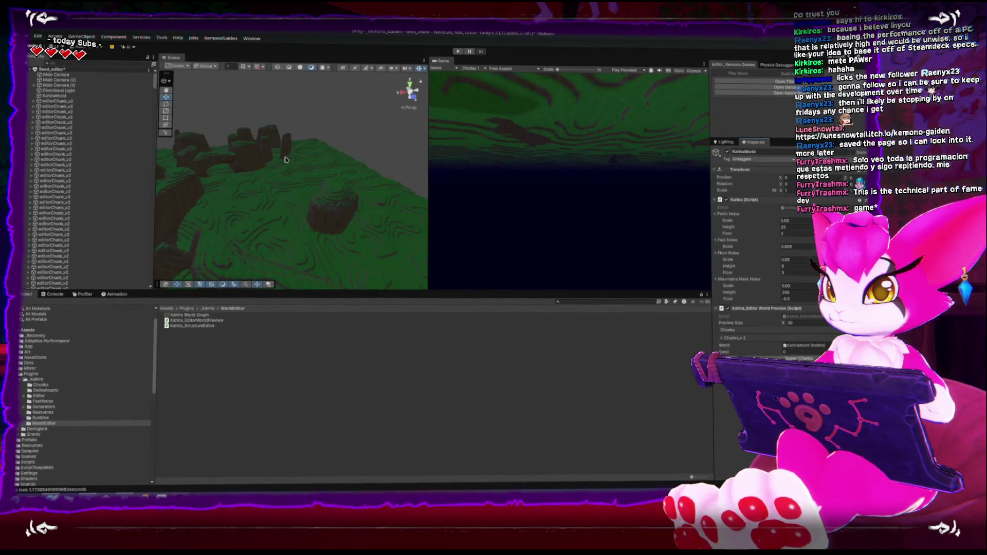
pyautogui.moveTo(286, 158); pyautogui.dragTo(316, 149)
pyautogui.hotkey('shift', 'space')
pyautogui.moveTo(404, 176)
pyautogui.mouseDown()
pyautogui.moveTo(307, 161)
pyautogui.moveTo(403, 194)
pyautogui.moveTo(331, 148)
pyautogui.moveTo(293, 185)
pyautogui.mouseUp()
pyautogui.hotkey('shift', 'space')
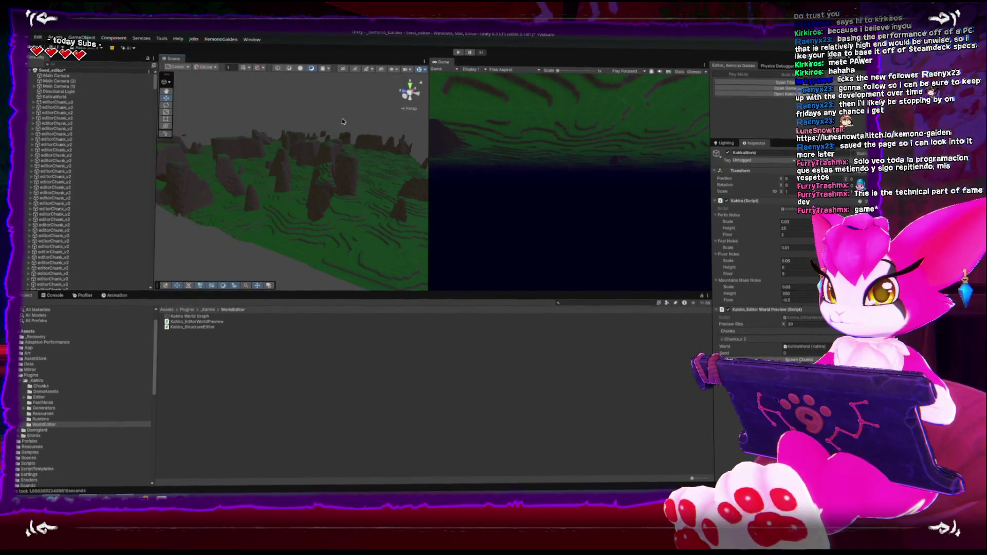
pyautogui.hotkey('shift', 'space')
pyautogui.moveTo(349, 161)
pyautogui.mouseDown()
pyautogui.moveTo(359, 285)
pyautogui.moveTo(326, 180)
pyautogui.moveTo(419, 227)
pyautogui.moveTo(448, 219)
pyautogui.moveTo(511, 230)
pyautogui.moveTo(577, 264)
pyautogui.moveTo(596, 294)
pyautogui.moveTo(481, 290)
pyautogui.mouseUp()
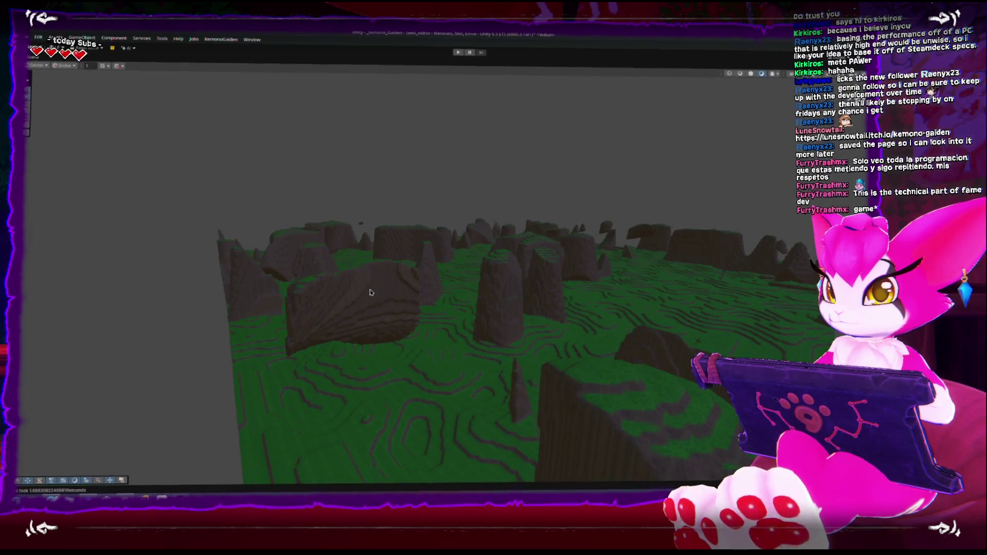
pyautogui.press('f')
pyautogui.moveTo(452, 324)
pyautogui.mouseDown()
pyautogui.moveTo(422, 267)
pyautogui.moveTo(395, 278)
pyautogui.moveTo(422, 239)
pyautogui.moveTo(469, 238)
pyautogui.moveTo(481, 216)
pyautogui.moveTo(465, 214)
pyautogui.moveTo(562, 224)
pyautogui.moveTo(630, 260)
pyautogui.moveTo(419, 213)
pyautogui.moveTo(573, 227)
pyautogui.moveTo(540, 221)
pyautogui.moveTo(526, 199)
pyautogui.moveTo(409, 274)
pyautogui.moveTo(504, 193)
pyautogui.moveTo(357, 176)
pyautogui.moveTo(467, 198)
pyautogui.moveTo(453, 178)
pyautogui.moveTo(494, 261)
pyautogui.mouseUp()
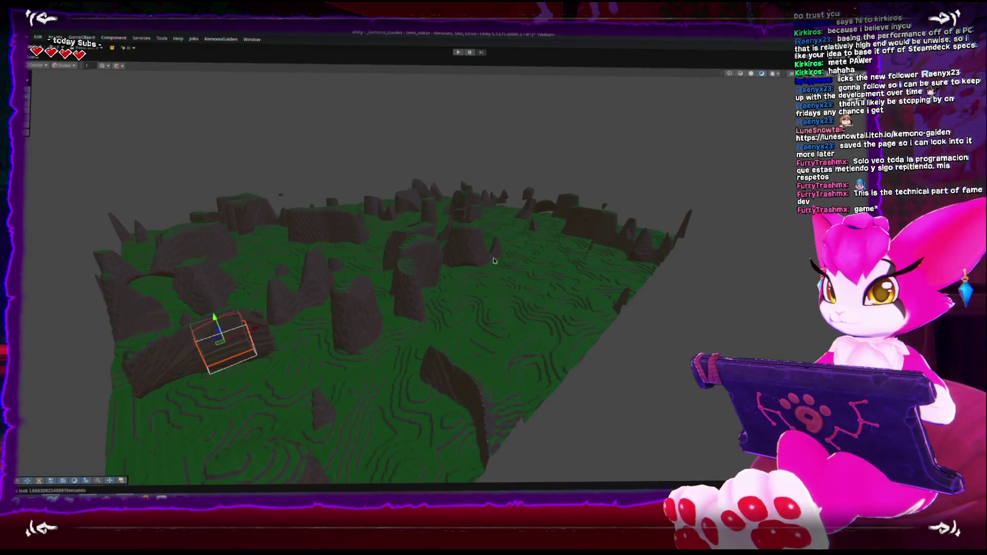
pyautogui.moveTo(503, 305)
pyautogui.mouseDown()
pyautogui.moveTo(480, 410)
pyautogui.moveTo(639, 317)
pyautogui.moveTo(452, 293)
pyautogui.moveTo(273, 242)
pyautogui.moveTo(366, 239)
pyautogui.mouseUp()
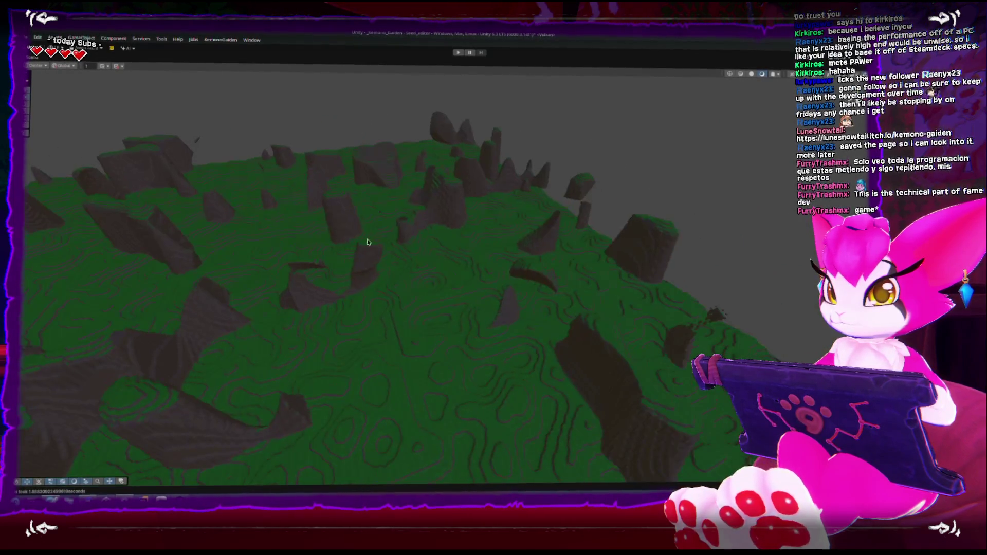
pyautogui.hotkey('shift', 'space')
pyautogui.moveTo(331, 191); pyautogui.dragTo(344, 177)
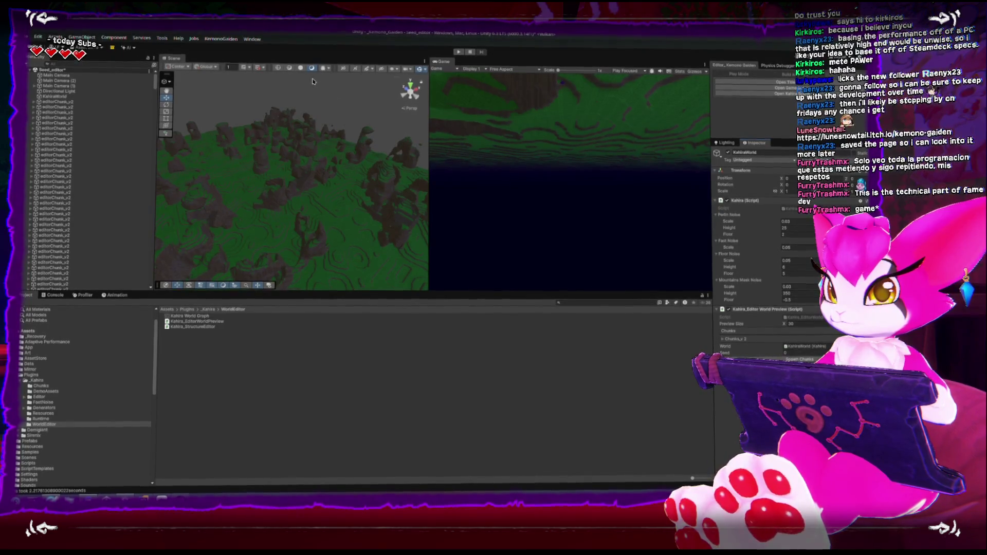
# - Maximize the Scene view and orbit over the flattened terrain, ending on a low side view
pyautogui.hotkey('shift', 'space')
pyautogui.moveTo(305, 101)
pyautogui.mouseDown()
pyautogui.moveTo(359, 249)
pyautogui.moveTo(396, 249)
pyautogui.moveTo(392, 202)
pyautogui.moveTo(448, 212)
pyautogui.moveTo(445, 196)
pyautogui.moveTo(489, 223)
pyautogui.moveTo(503, 206)
pyautogui.moveTo(473, 194)
pyautogui.mouseUp()
pyautogui.hotkey('shift', 'space')
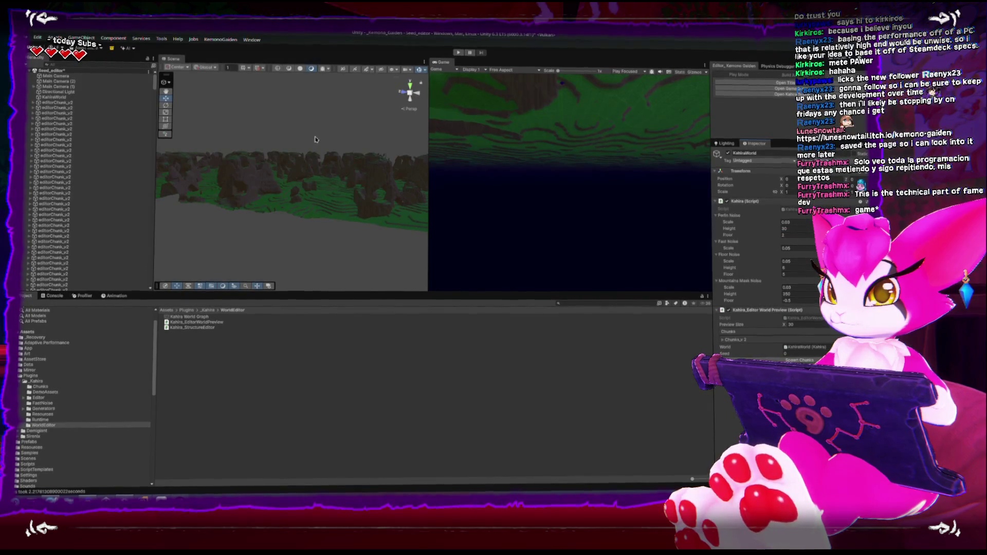
pyautogui.moveTo(343, 216)
pyautogui.mouseDown()
pyautogui.moveTo(343, 263)
pyautogui.moveTo(346, 217)
pyautogui.mouseUp()
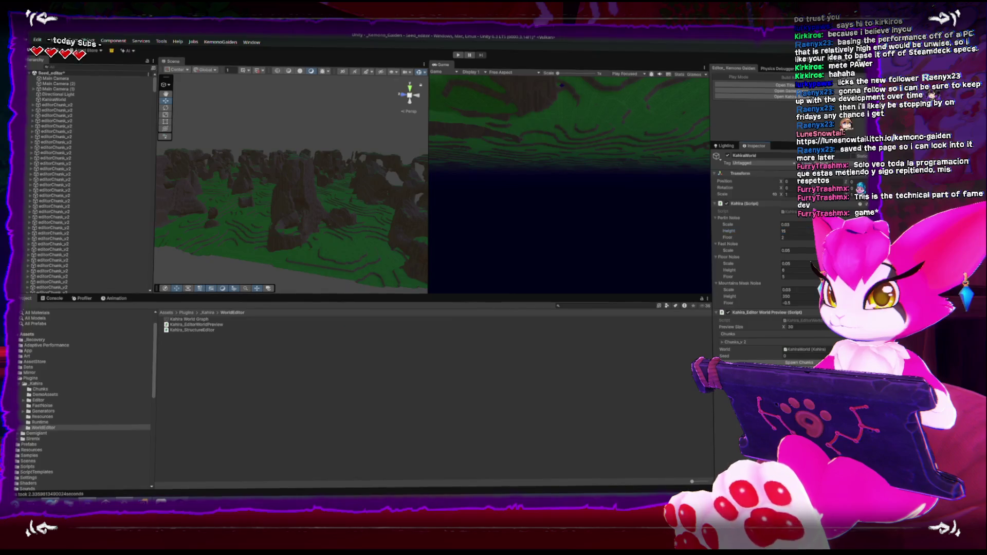
pyautogui.moveTo(326, 236); pyautogui.dragTo(311, 237)
pyautogui.hotkey('shift', 'space')
pyautogui.moveTo(326, 198); pyautogui.dragTo(326, 135)
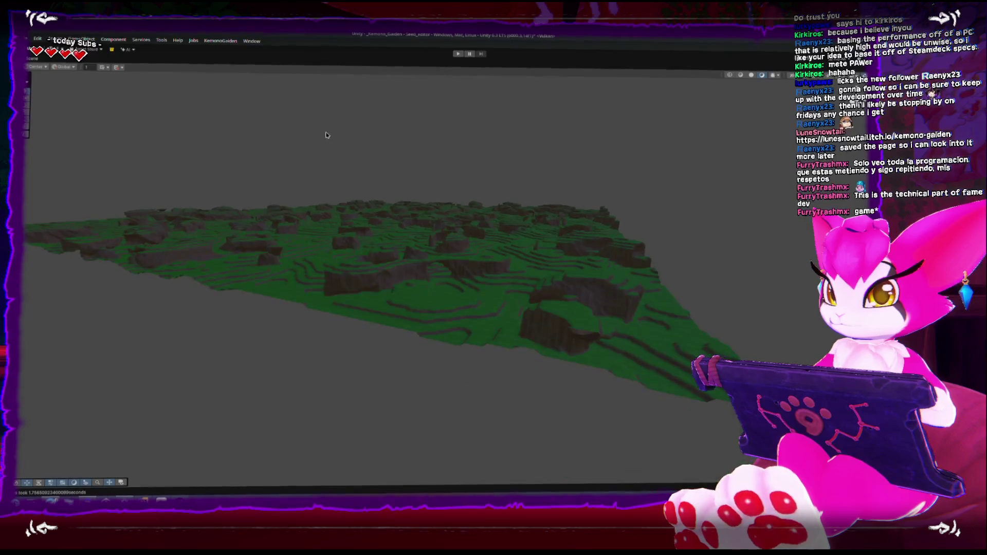
# - Zoom down to ground level among the grass, frame a chunk, then pull back and restore the layout
pyautogui.scroll(5, 396, 278)
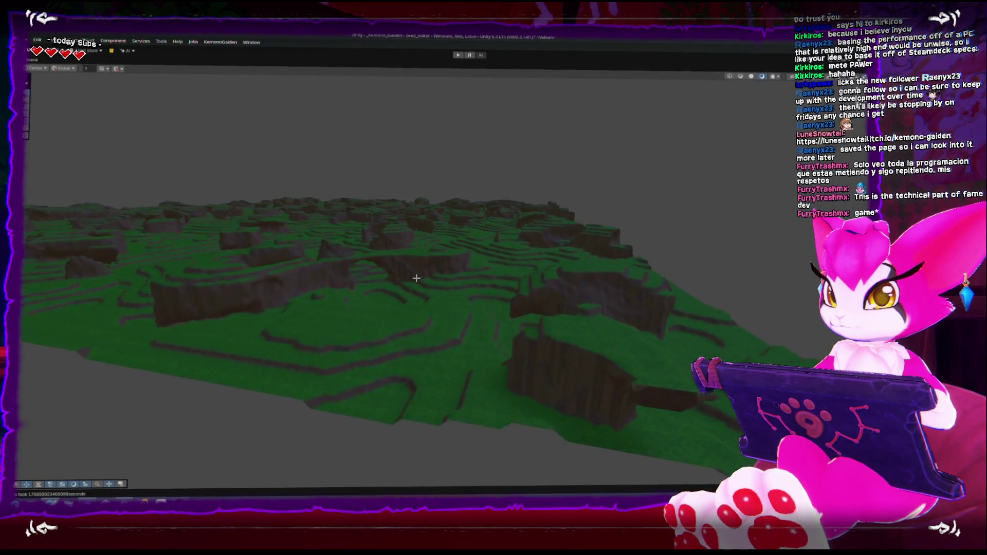
pyautogui.moveTo(416, 278)
pyautogui.mouseDown()
pyautogui.moveTo(431, 273)
pyautogui.moveTo(434, 255)
pyautogui.moveTo(478, 247)
pyautogui.moveTo(297, 248)
pyautogui.moveTo(343, 237)
pyautogui.moveTo(281, 243)
pyautogui.moveTo(291, 236)
pyautogui.moveTo(267, 185)
pyautogui.moveTo(453, 185)
pyautogui.moveTo(445, 277)
pyautogui.moveTo(461, 273)
pyautogui.moveTo(449, 269)
pyautogui.moveTo(478, 285)
pyautogui.moveTo(443, 299)
pyautogui.moveTo(469, 335)
pyautogui.moveTo(477, 371)
pyautogui.moveTo(506, 233)
pyautogui.moveTo(542, 339)
pyautogui.moveTo(487, 220)
pyautogui.mouseUp()
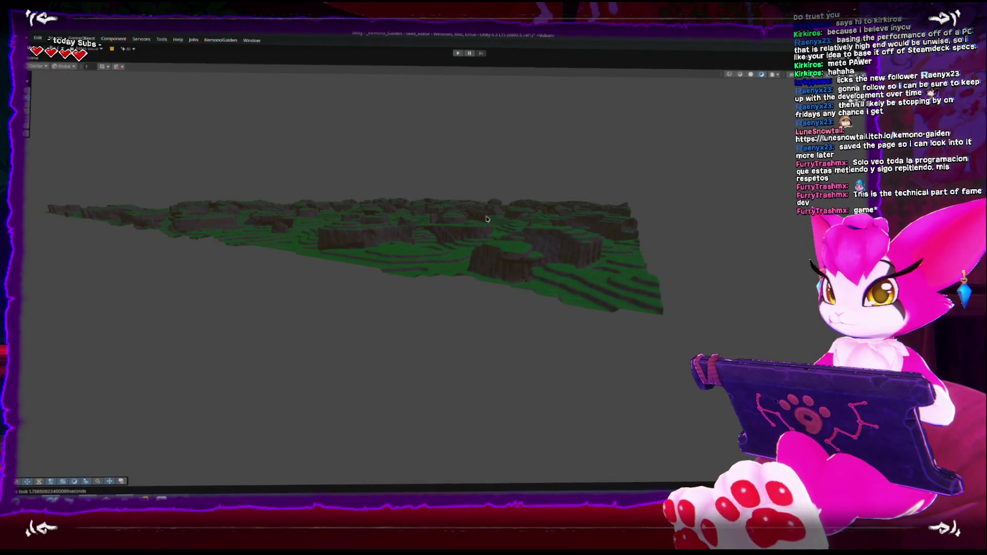
pyautogui.moveTo(487, 220)
pyautogui.mouseDown()
pyautogui.moveTo(511, 283)
pyautogui.moveTo(395, 285)
pyautogui.moveTo(457, 257)
pyautogui.mouseUp()
pyautogui.press('f')
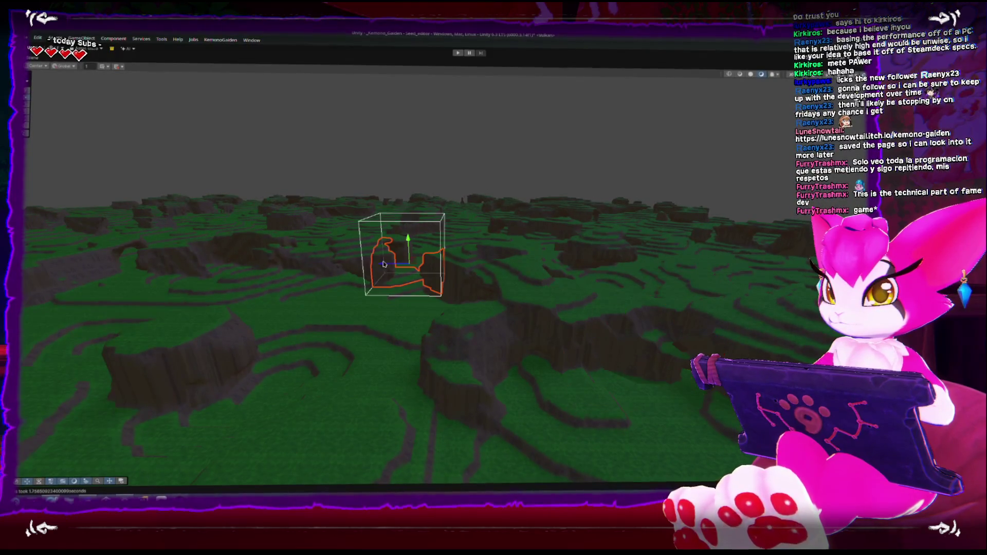
pyautogui.moveTo(383, 264)
pyautogui.mouseDown()
pyautogui.moveTo(360, 399)
pyautogui.moveTo(383, 412)
pyautogui.moveTo(588, 260)
pyautogui.moveTo(540, 258)
pyautogui.moveTo(541, 290)
pyautogui.moveTo(396, 360)
pyautogui.moveTo(206, 319)
pyautogui.moveTo(252, 297)
pyautogui.moveTo(288, 315)
pyautogui.moveTo(254, 326)
pyautogui.moveTo(377, 346)
pyautogui.moveTo(441, 303)
pyautogui.mouseUp()
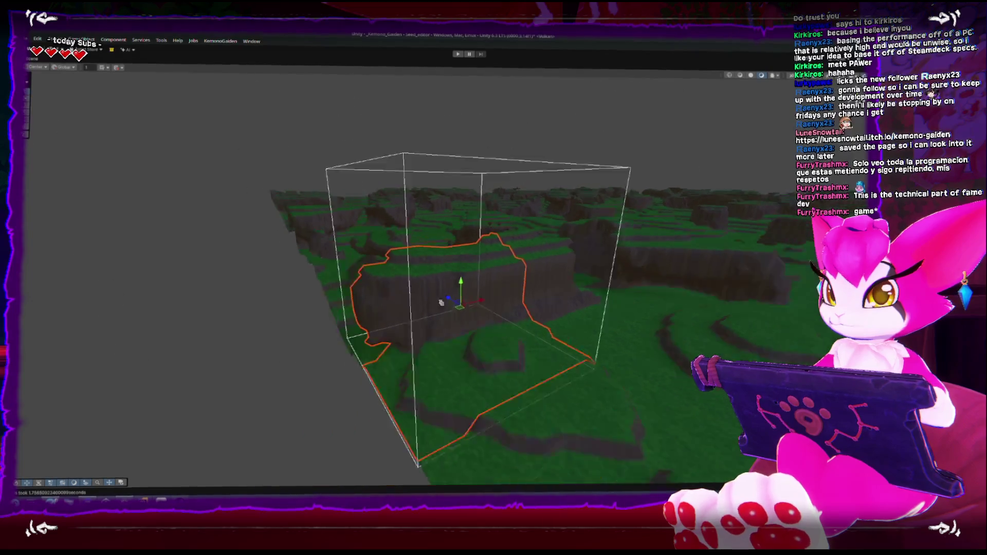
pyautogui.scroll(-3, 542, 333)
pyautogui.scroll(-5, 582, 309)
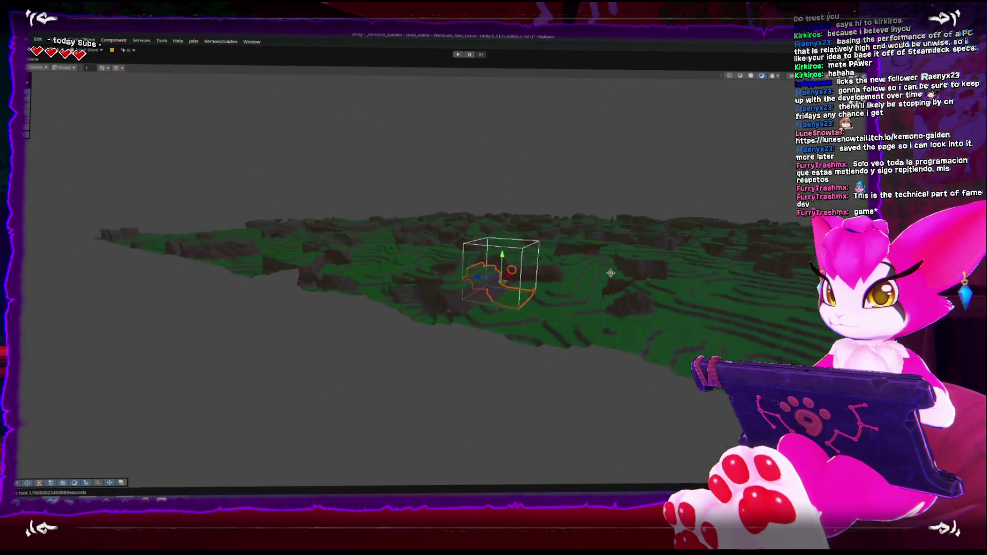
pyautogui.hotkey('shift', 'space')
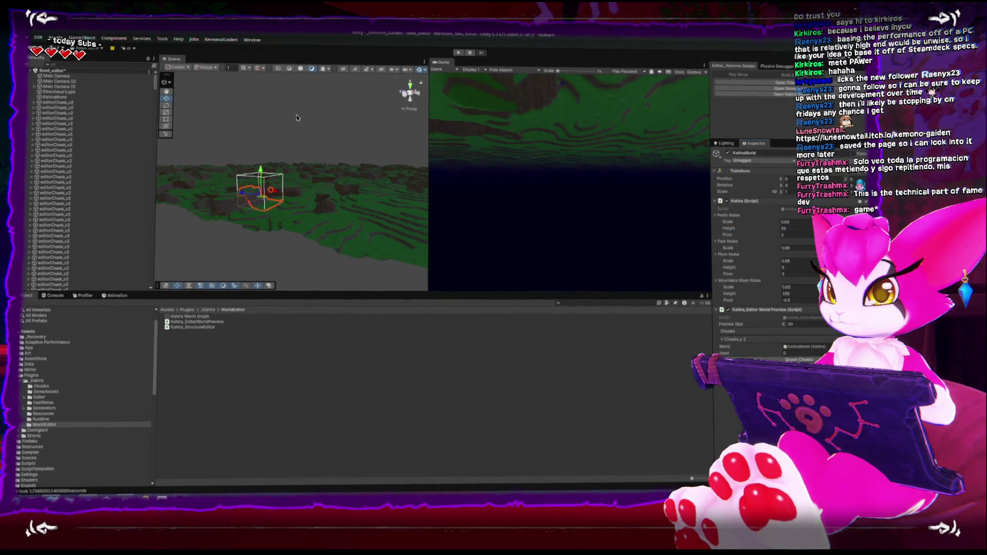
# - Select a rock pillar chunk in the maximized Scene view and frame it from a level angle
pyautogui.hotkey('shift', 'space')
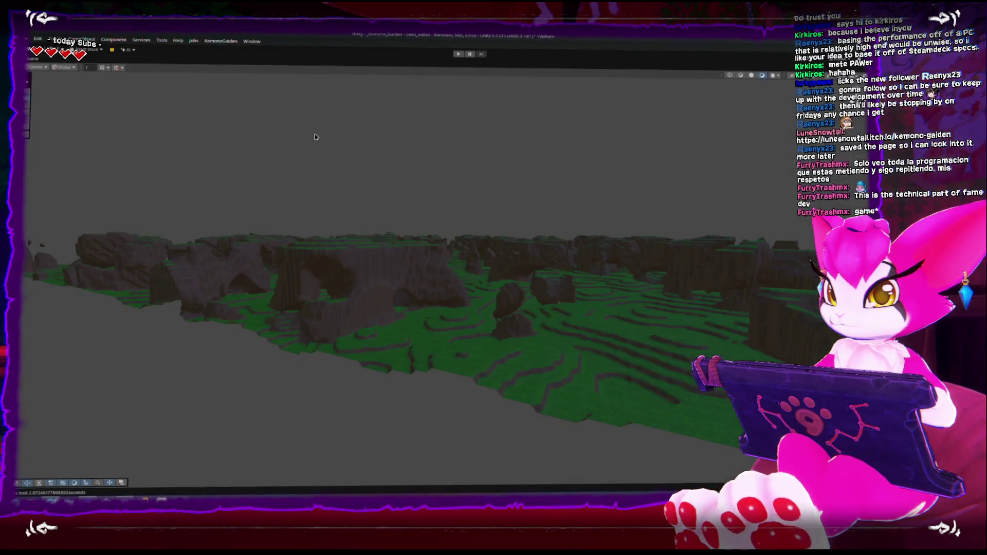
pyautogui.moveTo(396, 246)
pyautogui.mouseDown()
pyautogui.moveTo(312, 298)
pyautogui.moveTo(319, 401)
pyautogui.moveTo(336, 389)
pyautogui.moveTo(386, 419)
pyautogui.moveTo(419, 302)
pyautogui.moveTo(502, 279)
pyautogui.moveTo(483, 288)
pyautogui.moveTo(470, 326)
pyautogui.moveTo(540, 334)
pyautogui.moveTo(465, 273)
pyautogui.moveTo(489, 226)
pyautogui.moveTo(478, 276)
pyautogui.moveTo(535, 311)
pyautogui.moveTo(486, 308)
pyautogui.moveTo(513, 294)
pyautogui.moveTo(531, 345)
pyautogui.moveTo(415, 319)
pyautogui.moveTo(418, 290)
pyautogui.moveTo(386, 252)
pyautogui.mouseUp()
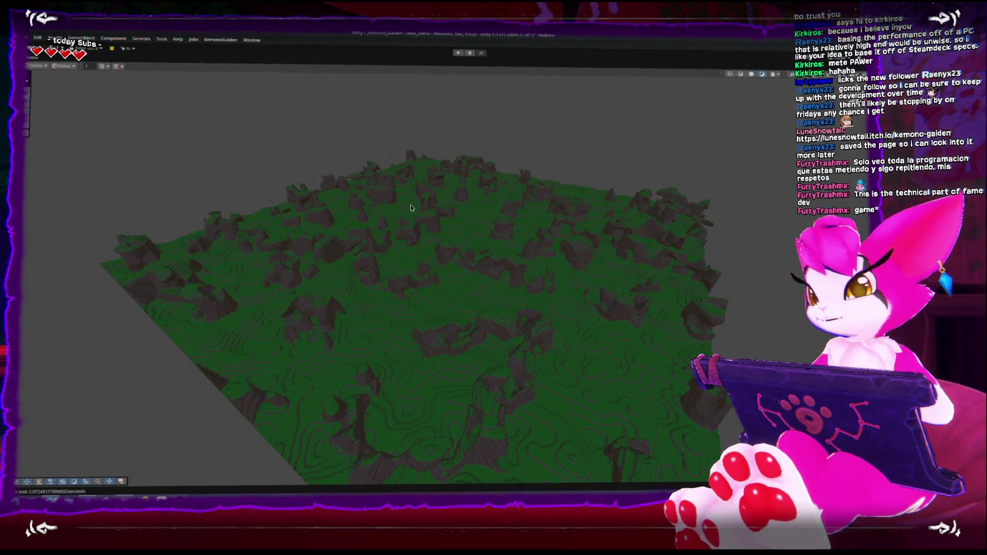
pyautogui.moveTo(477, 238)
pyautogui.mouseDown()
pyautogui.moveTo(452, 242)
pyautogui.moveTo(476, 264)
pyautogui.moveTo(469, 374)
pyautogui.moveTo(494, 356)
pyautogui.moveTo(502, 306)
pyautogui.moveTo(531, 315)
pyautogui.moveTo(541, 342)
pyautogui.moveTo(569, 276)
pyautogui.moveTo(502, 236)
pyautogui.moveTo(480, 259)
pyautogui.moveTo(536, 293)
pyautogui.moveTo(460, 265)
pyautogui.moveTo(455, 368)
pyautogui.mouseUp()
pyautogui.click(458, 265)
pyautogui.press('f')
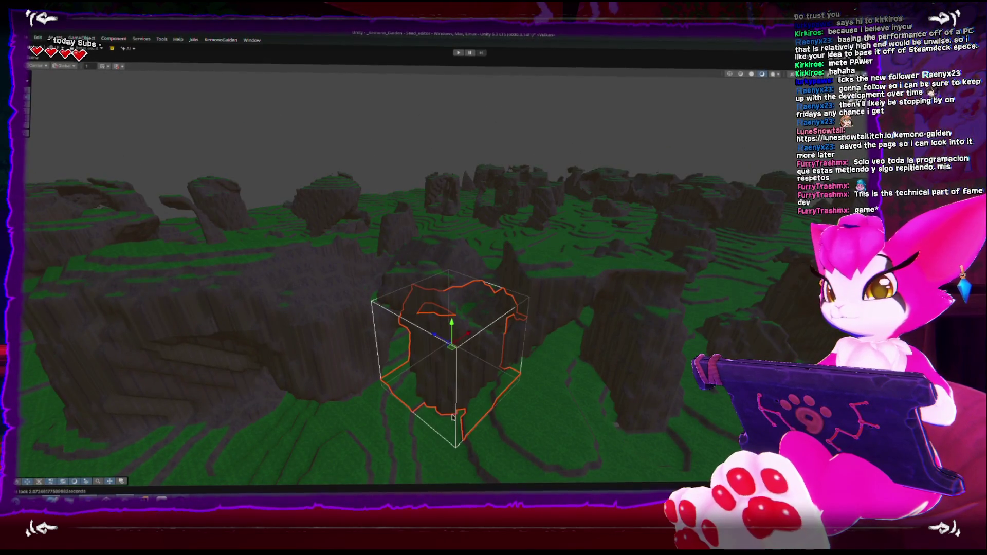
pyautogui.moveTo(468, 436); pyautogui.dragTo(487, 370)
pyautogui.hotkey('shift', 'space')
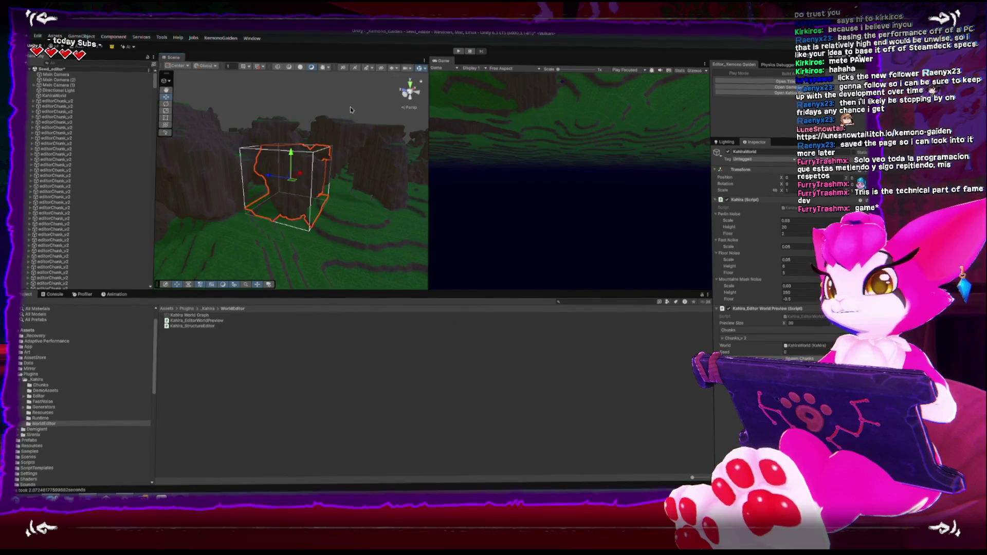
# - Fly the maximized Scene view past the cliffs to an overhead view, frame the selected chunk, then restore the layout
pyautogui.hotkey('shift', 'space')
pyautogui.moveTo(428, 399)
pyautogui.mouseDown()
pyautogui.moveTo(496, 419)
pyautogui.moveTo(419, 342)
pyautogui.moveTo(473, 375)
pyautogui.moveTo(476, 332)
pyautogui.moveTo(489, 324)
pyautogui.moveTo(452, 326)
pyautogui.moveTo(553, 335)
pyautogui.moveTo(474, 321)
pyautogui.moveTo(458, 336)
pyautogui.mouseUp()
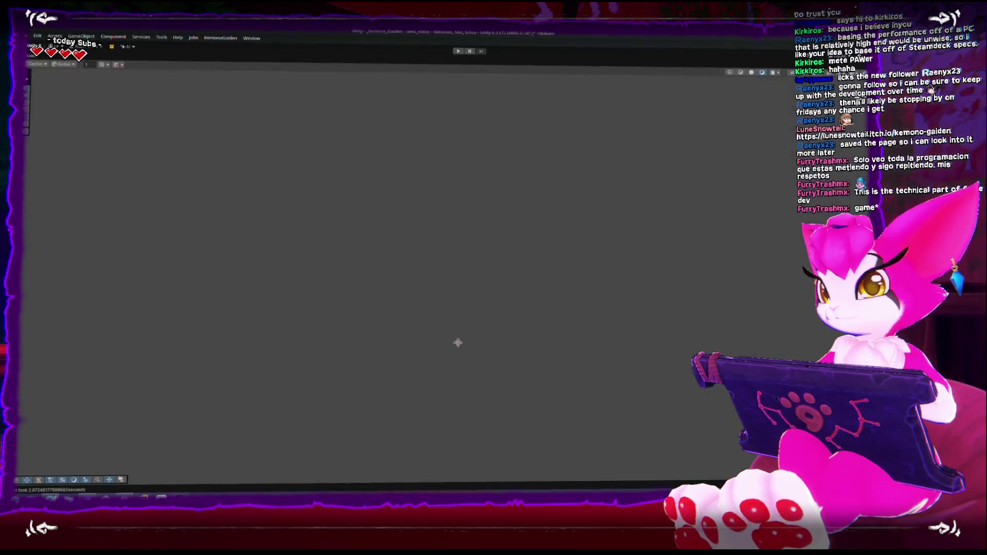
pyautogui.moveTo(495, 287)
pyautogui.mouseDown()
pyautogui.moveTo(463, 372)
pyautogui.moveTo(540, 372)
pyautogui.moveTo(535, 352)
pyautogui.moveTo(367, 345)
pyautogui.moveTo(441, 410)
pyautogui.moveTo(468, 410)
pyautogui.moveTo(471, 352)
pyautogui.moveTo(478, 418)
pyautogui.moveTo(479, 355)
pyautogui.moveTo(478, 412)
pyautogui.moveTo(536, 340)
pyautogui.moveTo(602, 412)
pyautogui.moveTo(543, 342)
pyautogui.moveTo(569, 342)
pyautogui.moveTo(497, 340)
pyautogui.moveTo(507, 426)
pyautogui.moveTo(494, 392)
pyautogui.moveTo(535, 390)
pyautogui.moveTo(499, 283)
pyautogui.moveTo(505, 391)
pyautogui.moveTo(534, 335)
pyautogui.moveTo(497, 344)
pyautogui.moveTo(493, 302)
pyautogui.mouseUp()
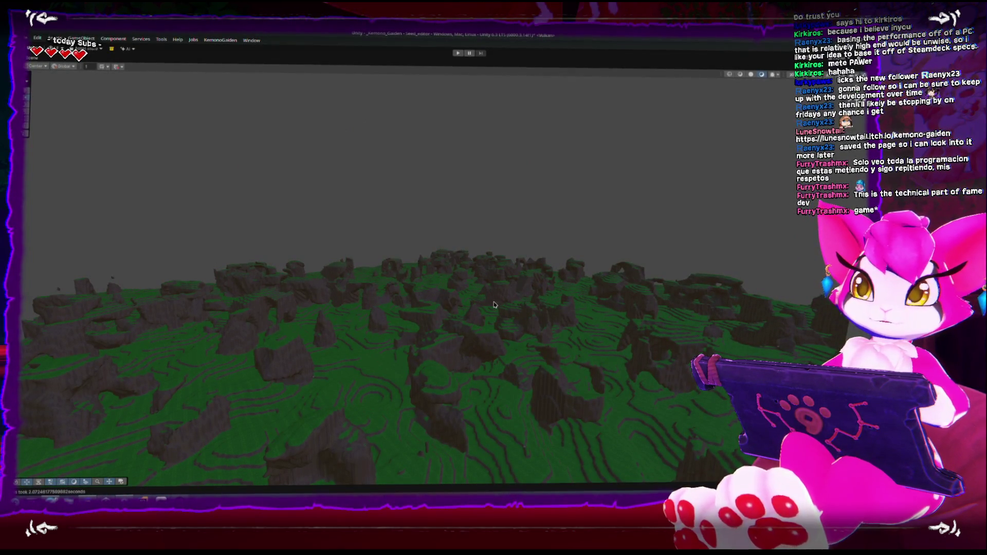
pyautogui.moveTo(464, 287)
pyautogui.mouseDown()
pyautogui.moveTo(452, 265)
pyautogui.moveTo(462, 326)
pyautogui.mouseUp()
pyautogui.press('f')
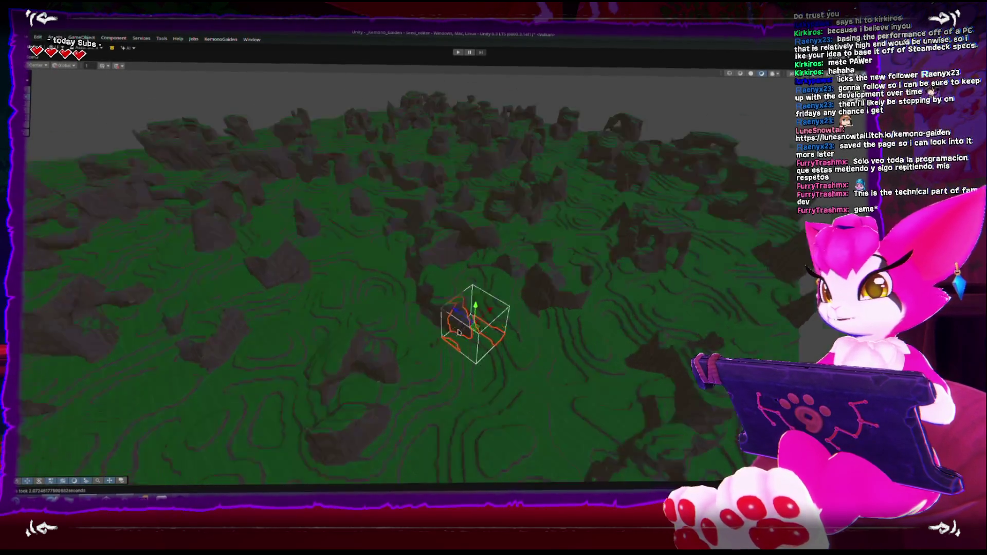
pyautogui.scroll(-10, 286, 280)
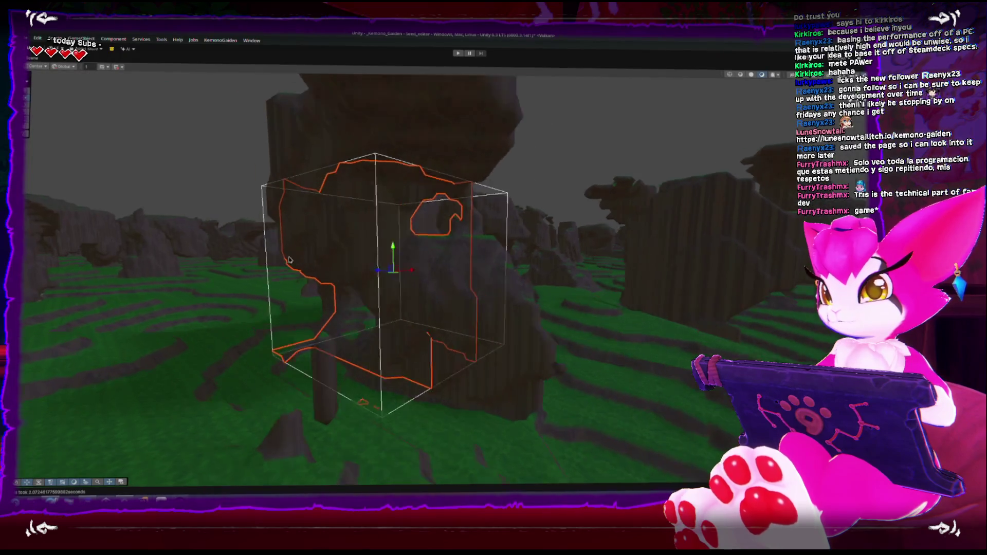
pyautogui.hotkey('shift', 'space')
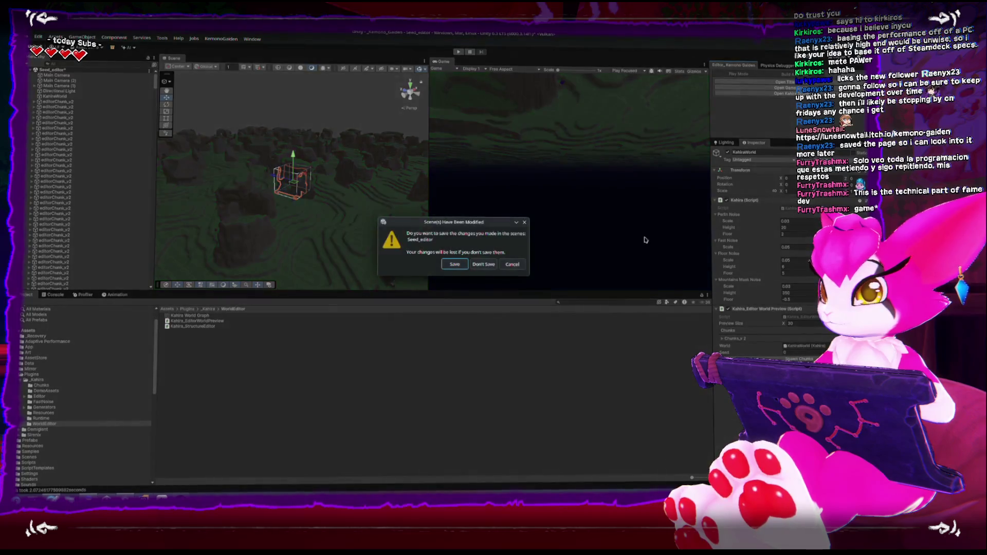
# - Discard the Seed_editor changes, save the Kahira scene, enter Play mode and press Start on the title screen
pyautogui.click(483, 265)
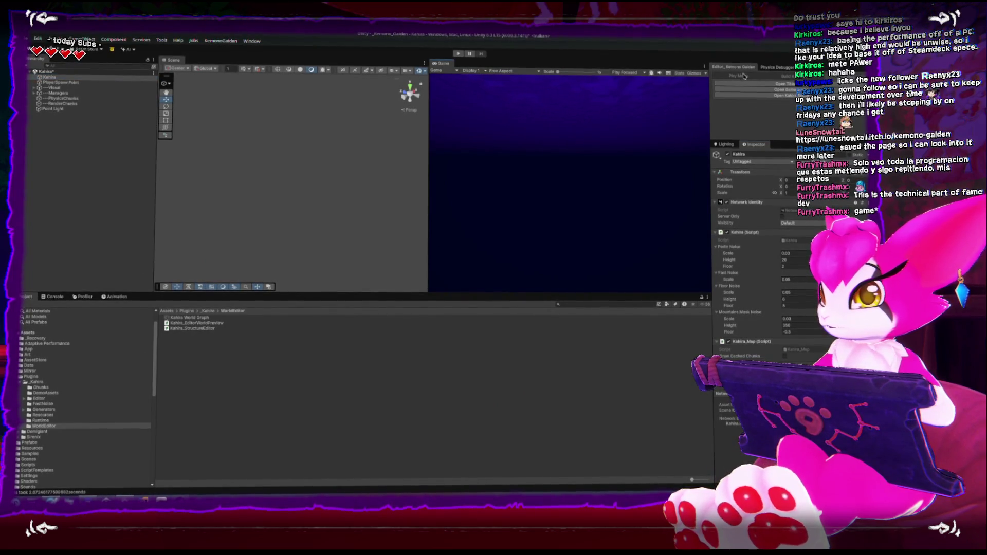
pyautogui.click(754, 101)
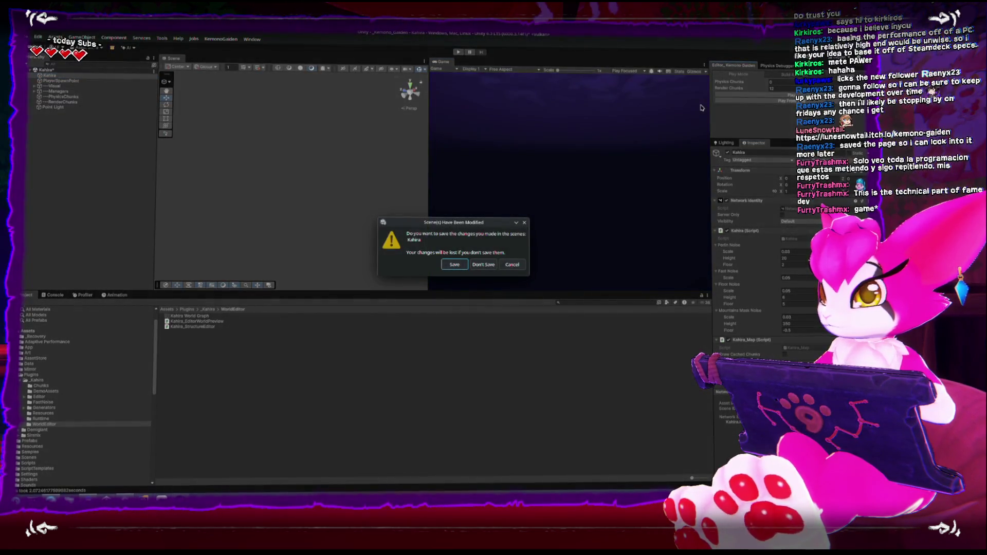
pyautogui.click(455, 265)
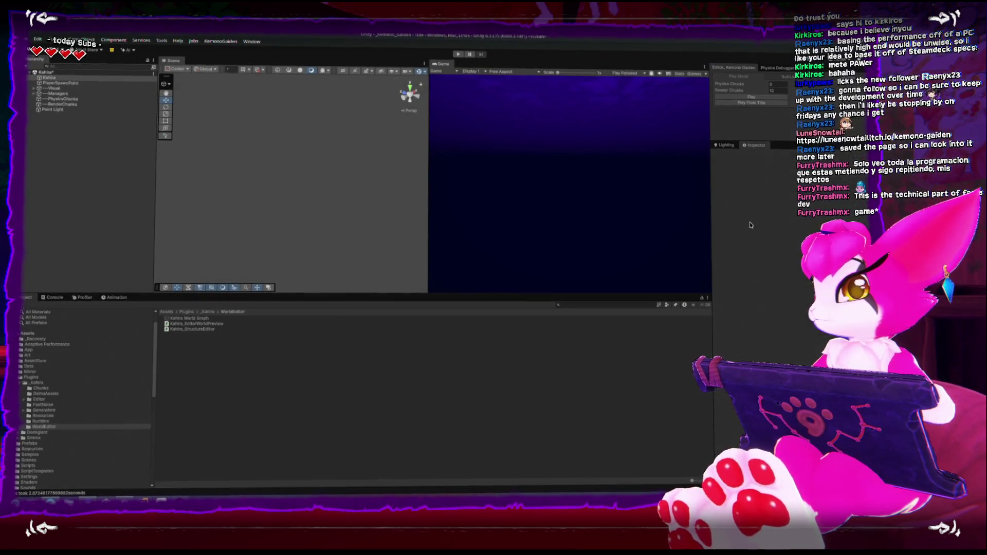
pyautogui.click(558, 237)
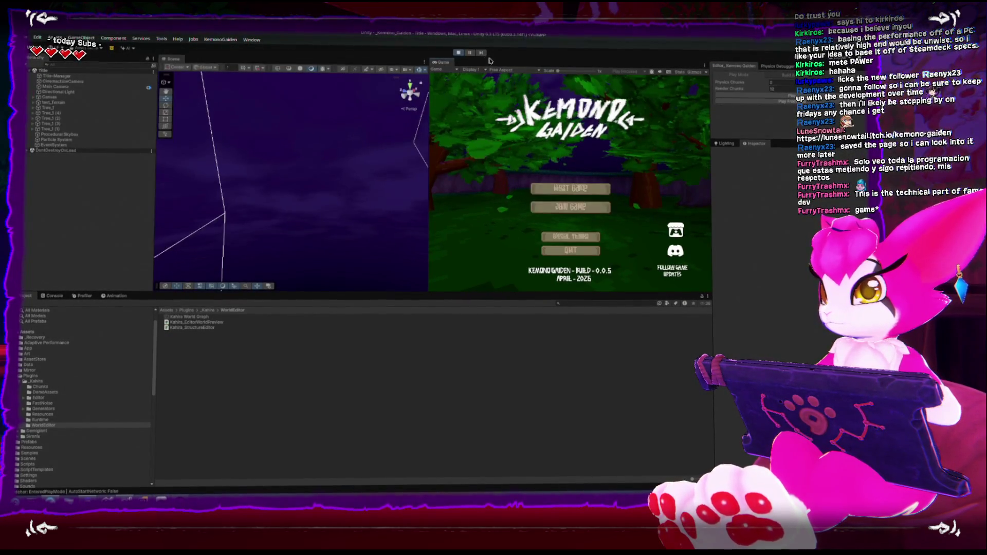
# - In the maximized Game view, host a game with a random seed, render radius 16 and simulation radius 1
pyautogui.hotkey('shift', 'space')
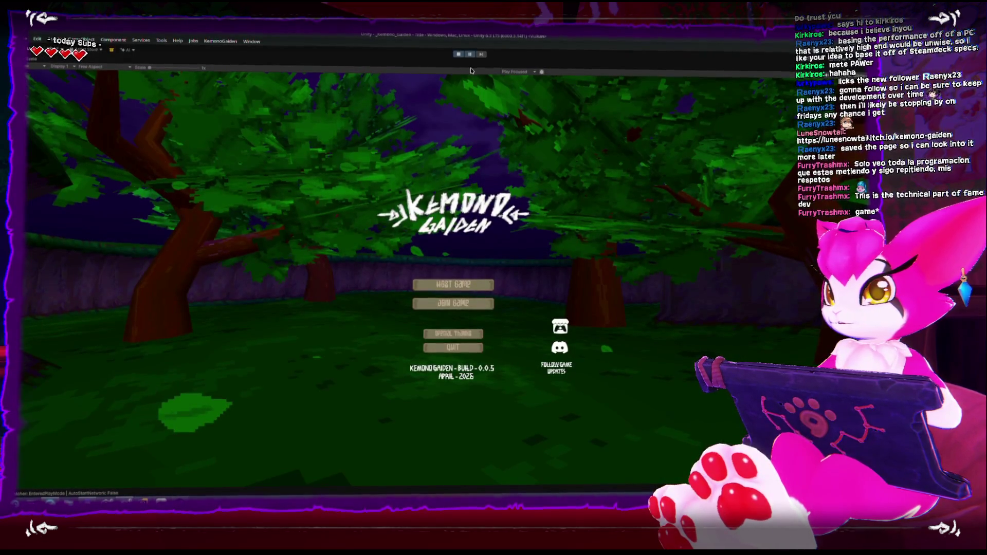
pyautogui.click(453, 284)
pyautogui.click(554, 280)
pyautogui.click(554, 279)
pyautogui.click(437, 384)
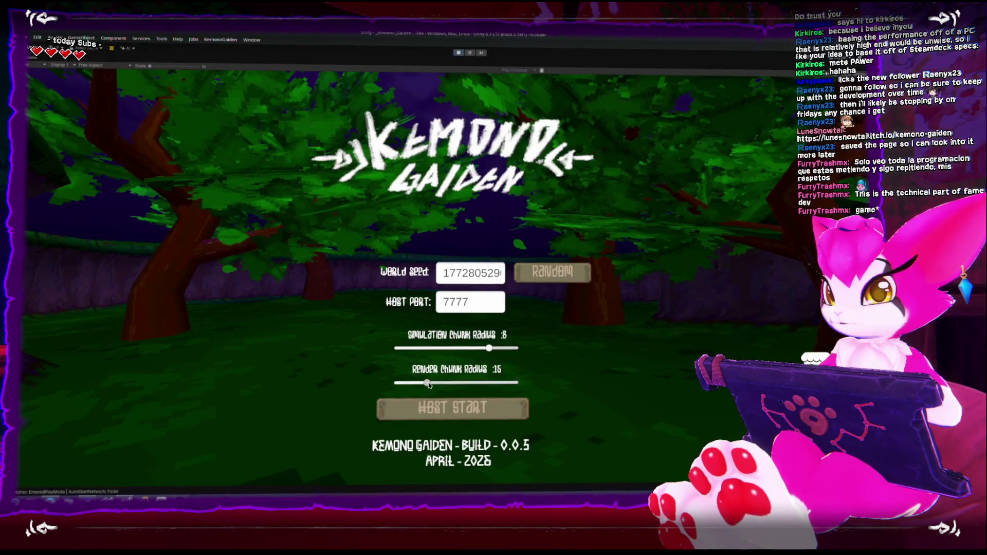
pyautogui.moveTo(490, 349); pyautogui.dragTo(365, 360)
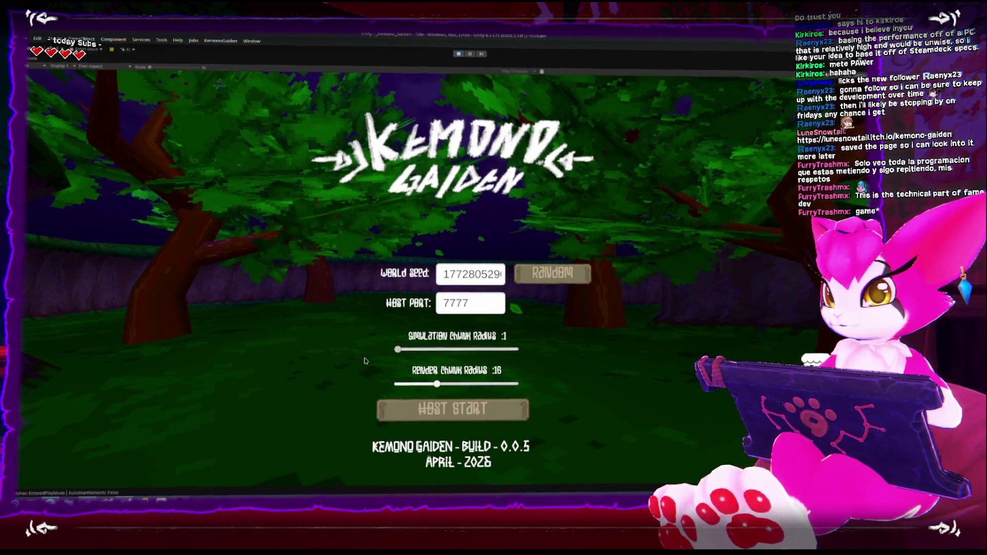
pyautogui.click(452, 410)
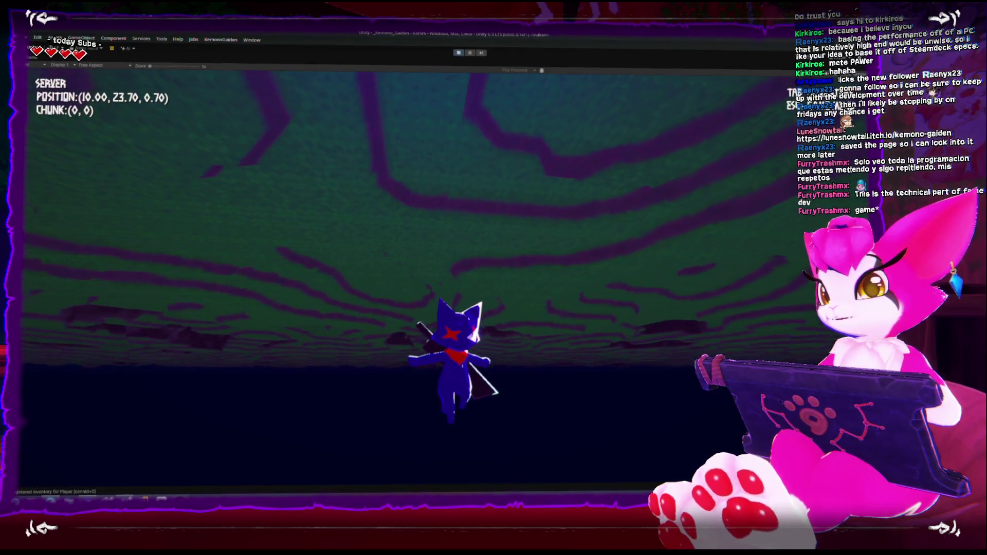
# - Drag PlayerSpawnPoint upward above the terrain, then resume play with the Game view maximized
pyautogui.press('Escape')
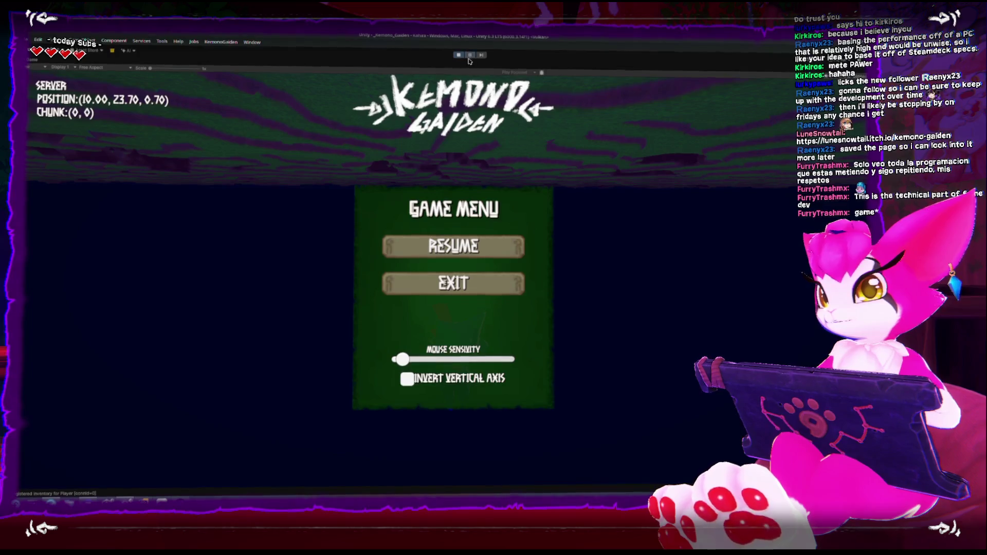
pyautogui.hotkey('shift', 'space')
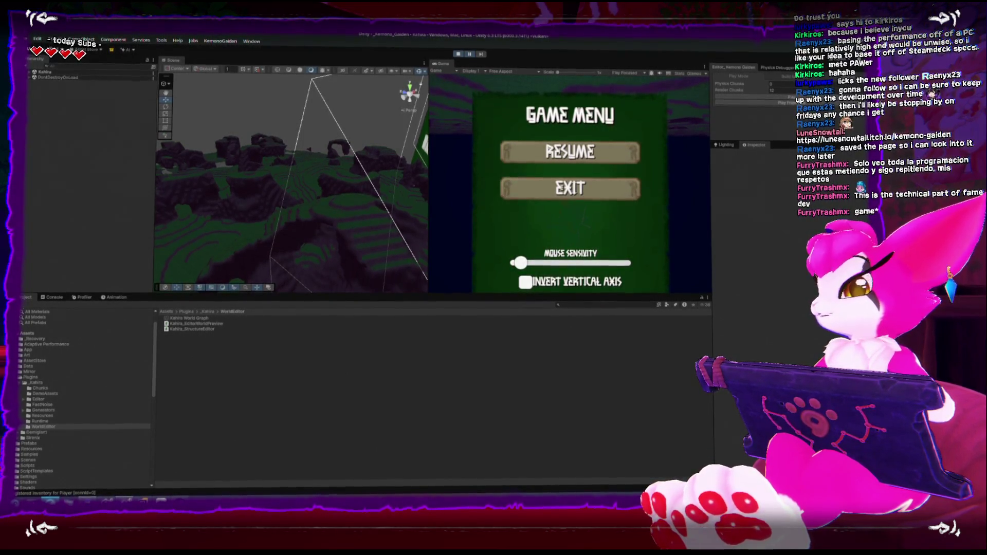
pyautogui.click(471, 53)
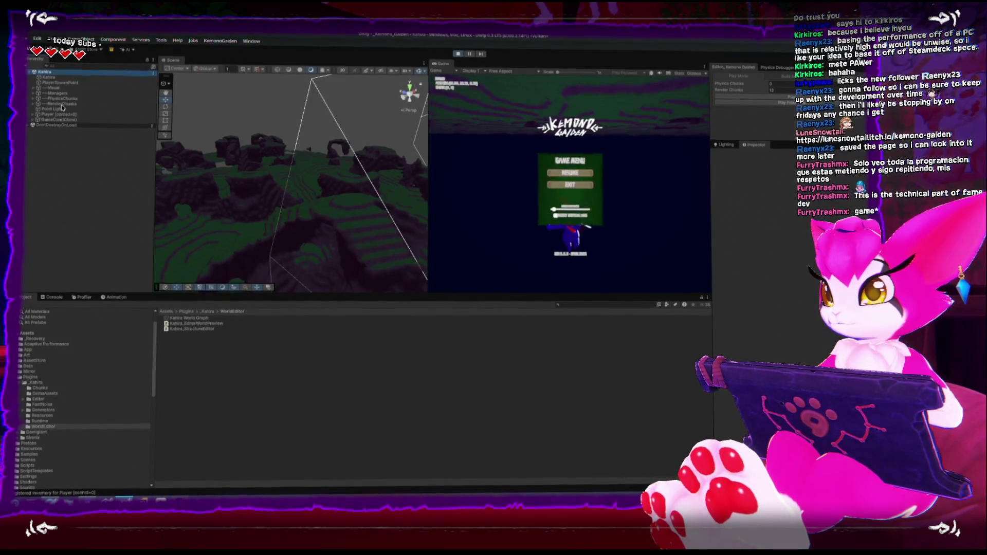
pyautogui.doubleClick(66, 84)
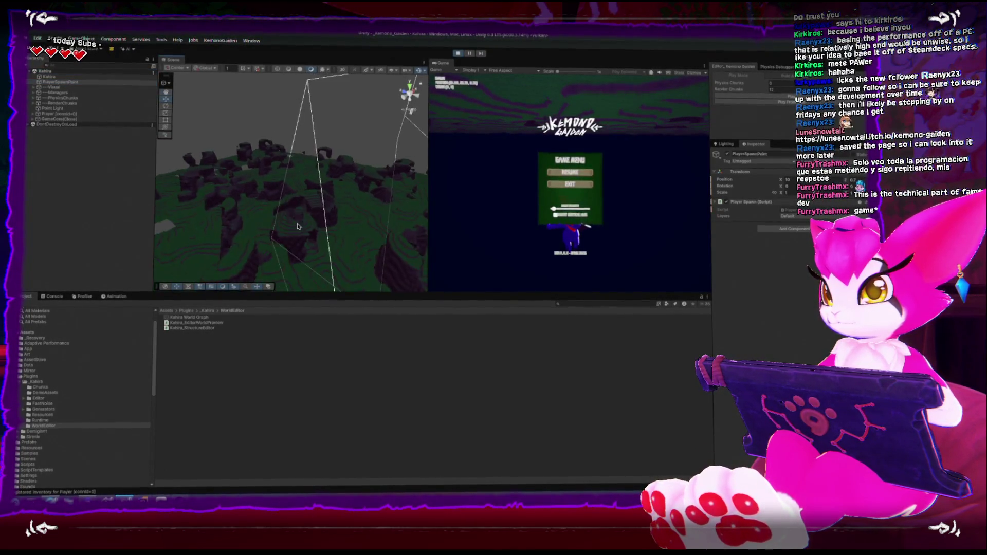
pyautogui.moveTo(319, 213); pyautogui.dragTo(320, 175)
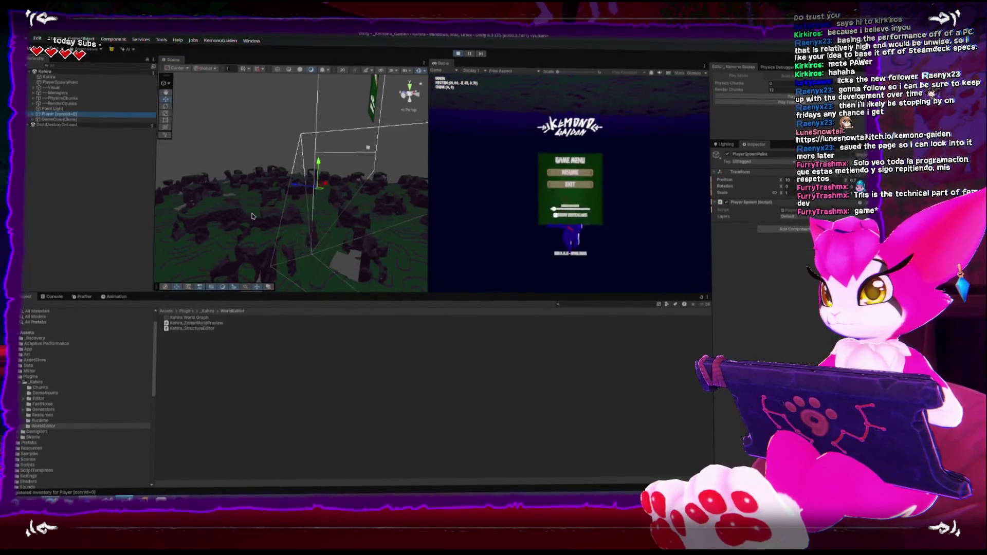
pyautogui.click(314, 230)
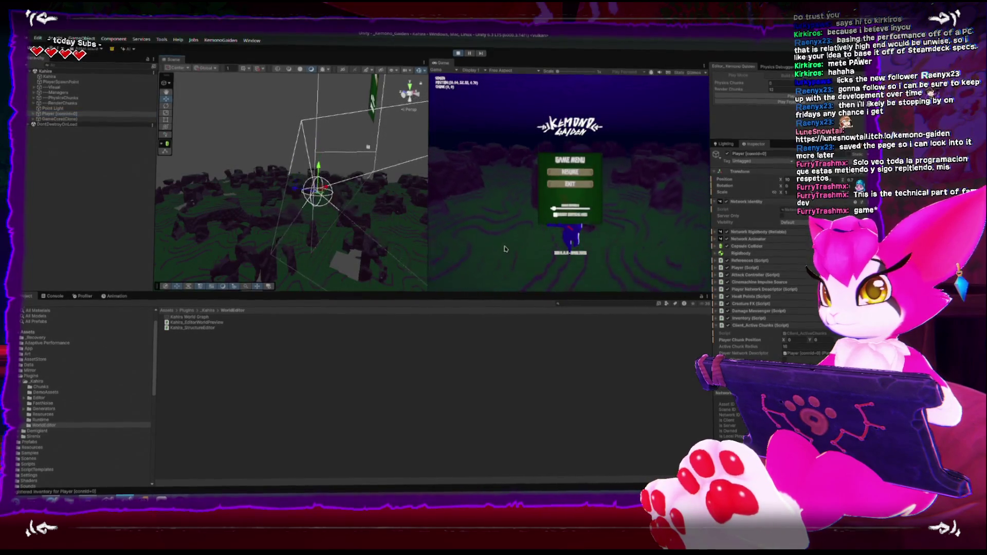
pyautogui.click(498, 95)
pyautogui.hotkey('shift', 'space')
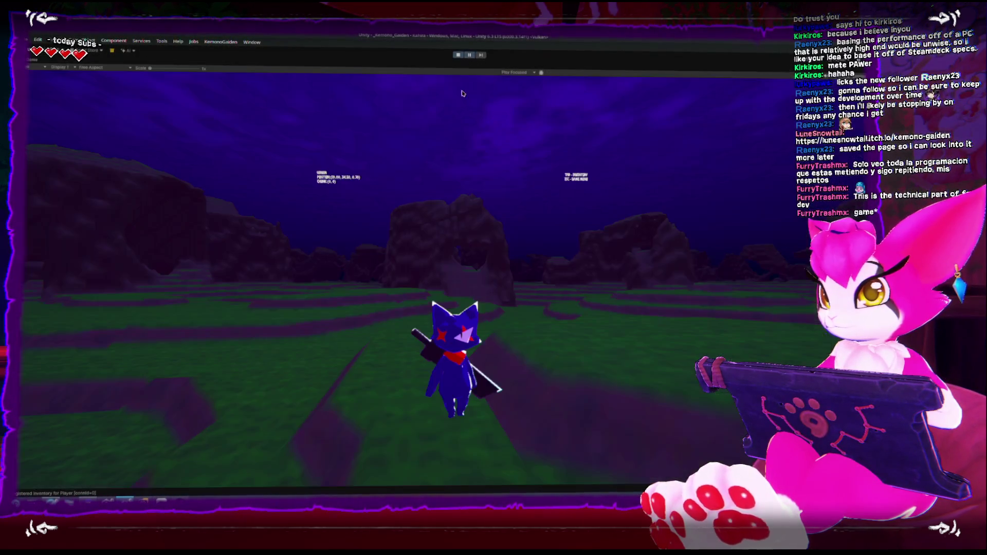
# - Run the character across the grassy terraces past the rock pillars, jumping once, reaching chunk (-23, -3)
pyautogui.press('w')
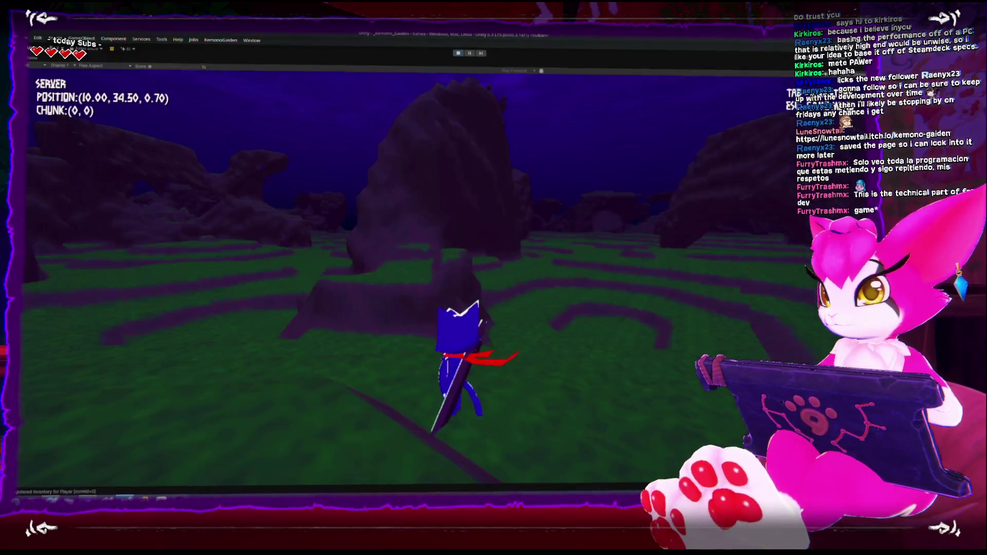
pyautogui.press('w')
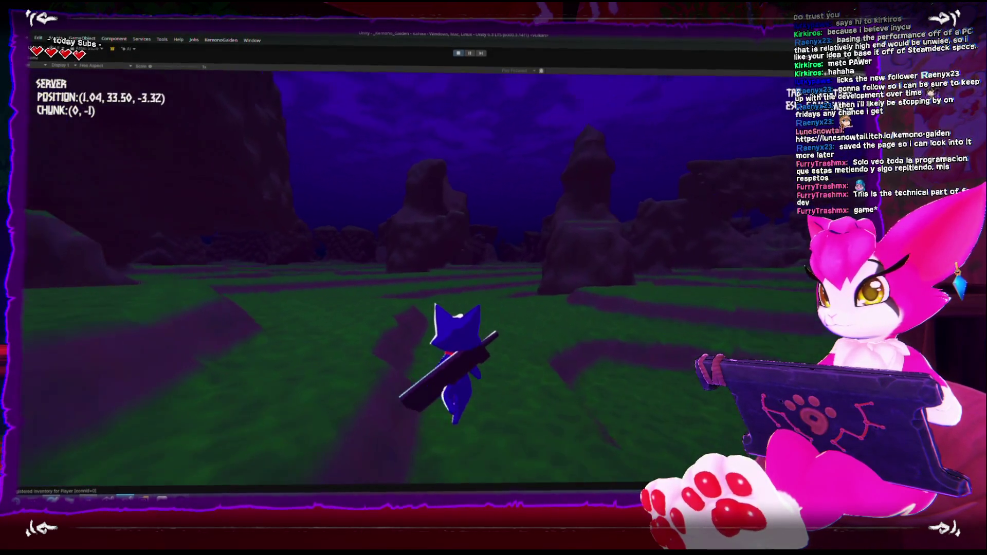
pyautogui.press('w')
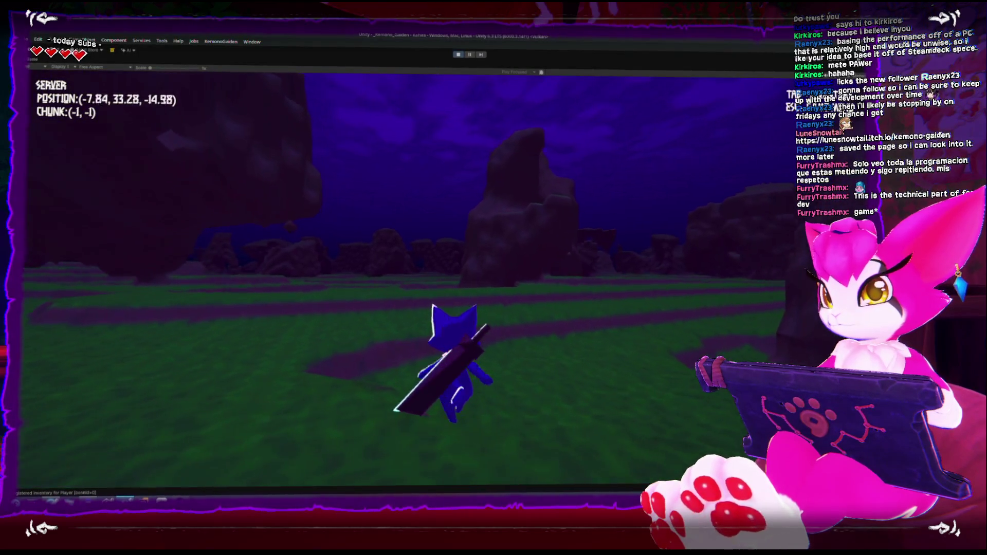
pyautogui.press('w')
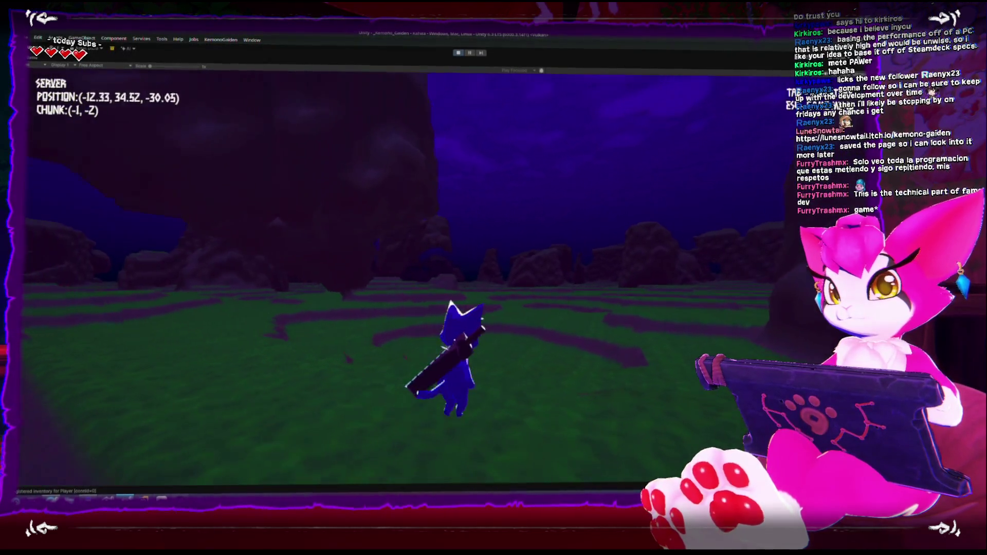
pyautogui.press('w')
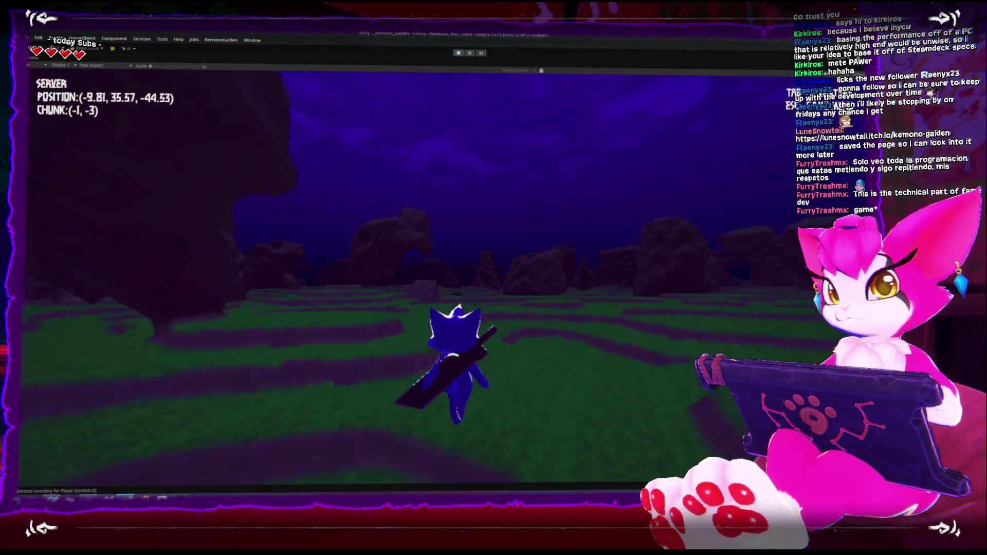
pyautogui.press('w')
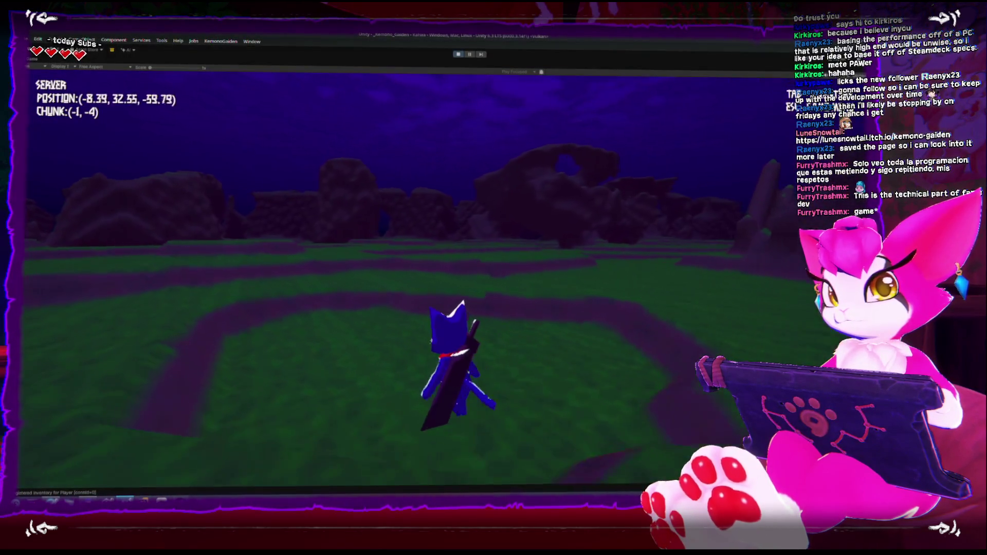
pyautogui.press('w')
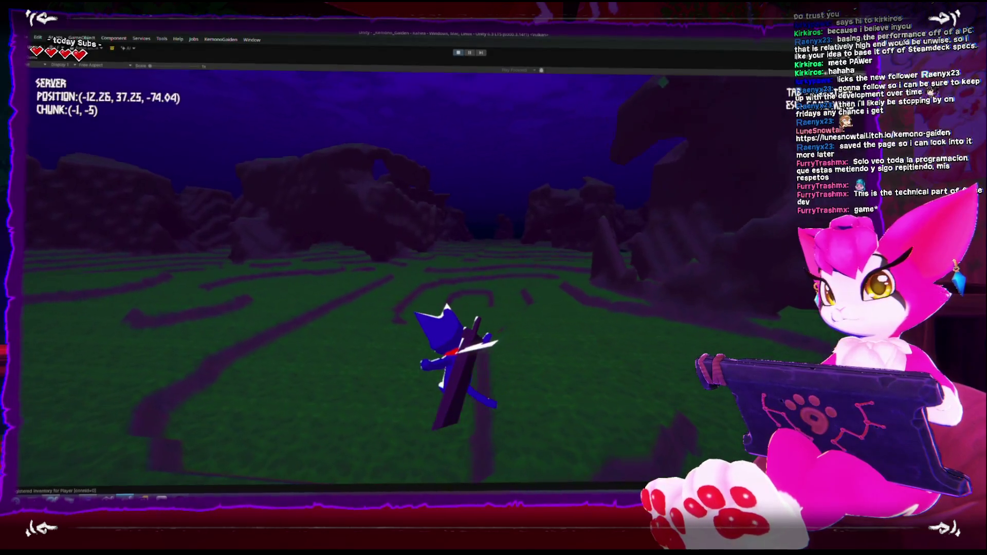
pyautogui.press('w')
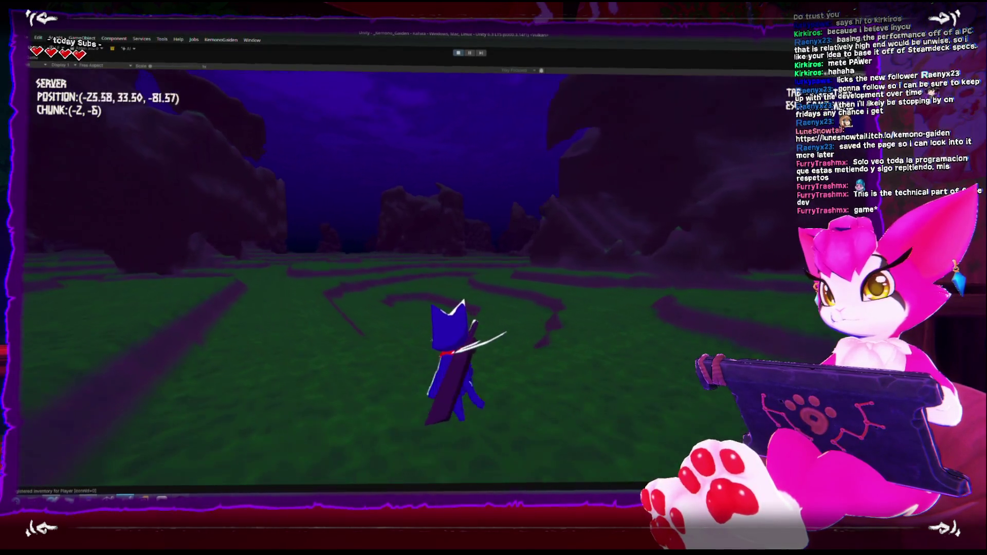
pyautogui.press('w')
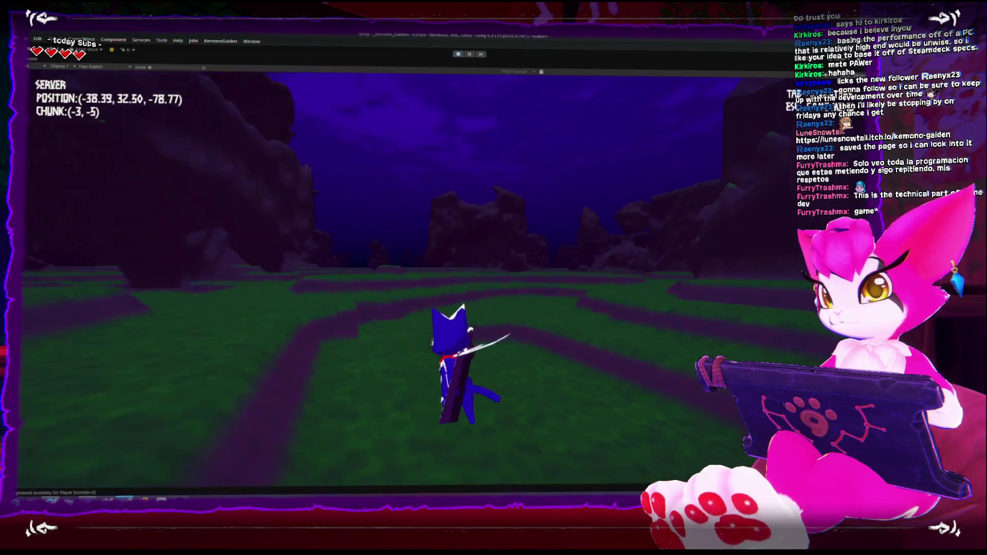
pyautogui.press('w')
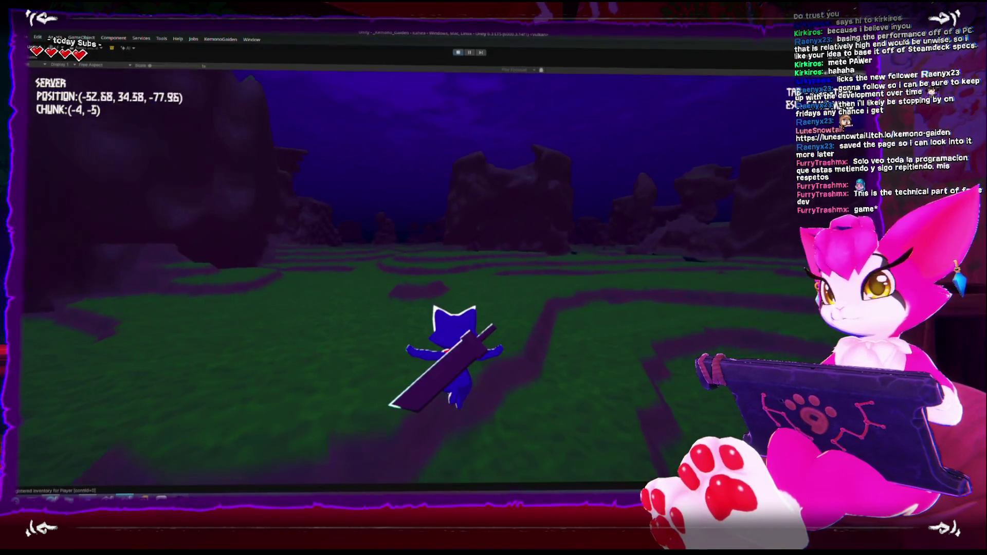
pyautogui.press('w')
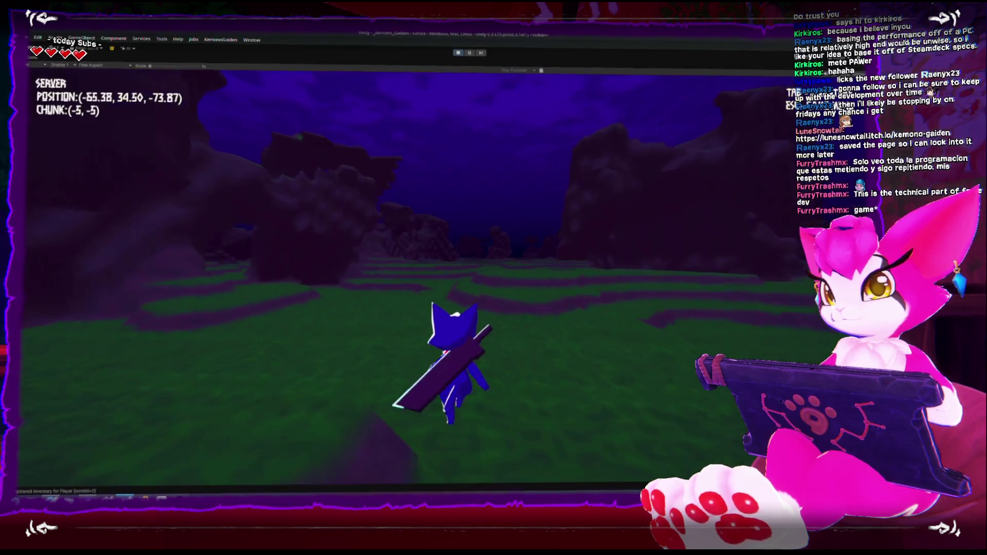
pyautogui.press('w')
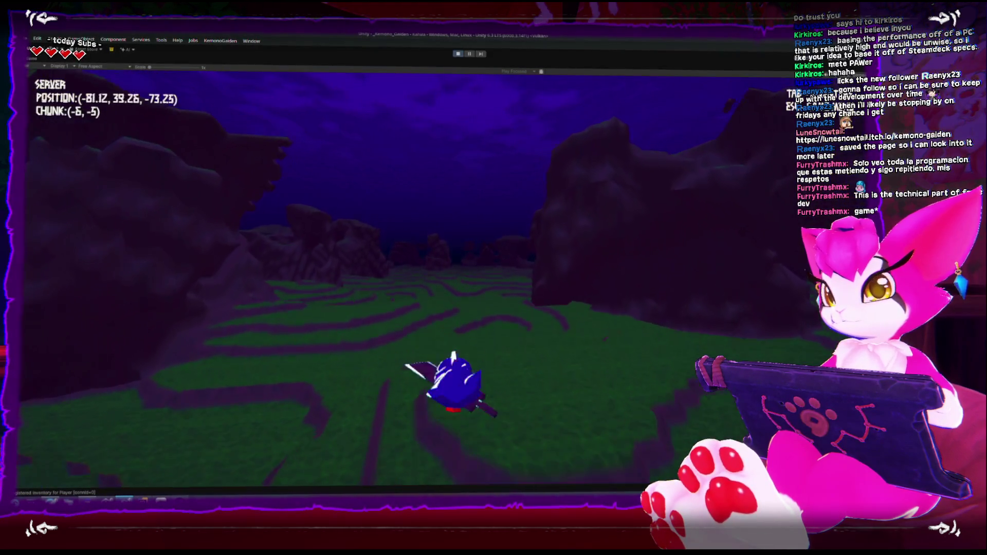
pyautogui.press('w')
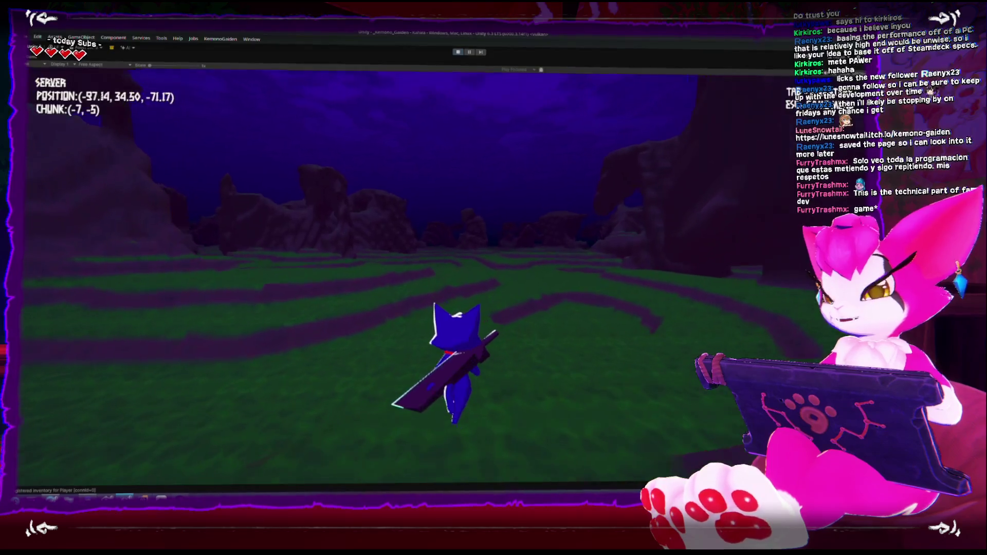
pyautogui.press('w')
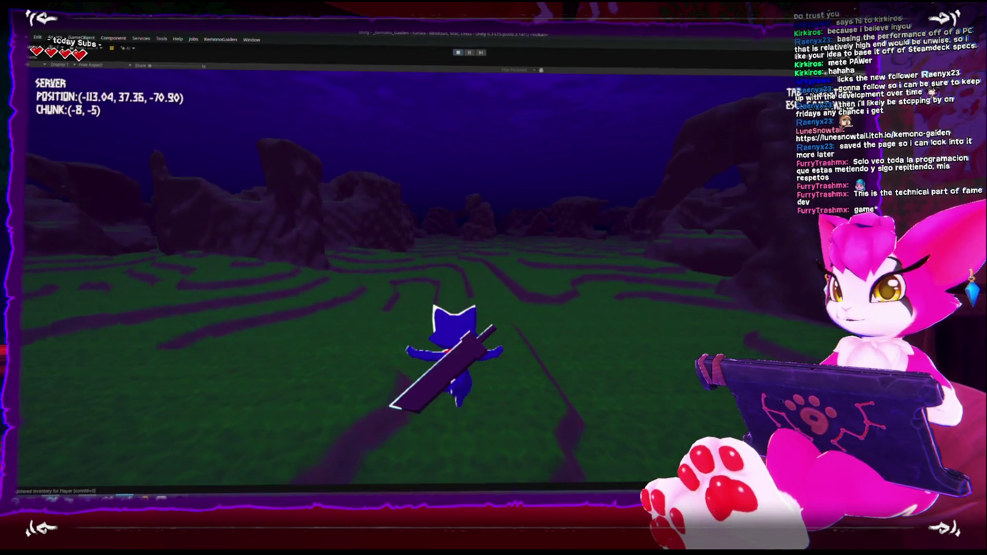
pyautogui.press('w')
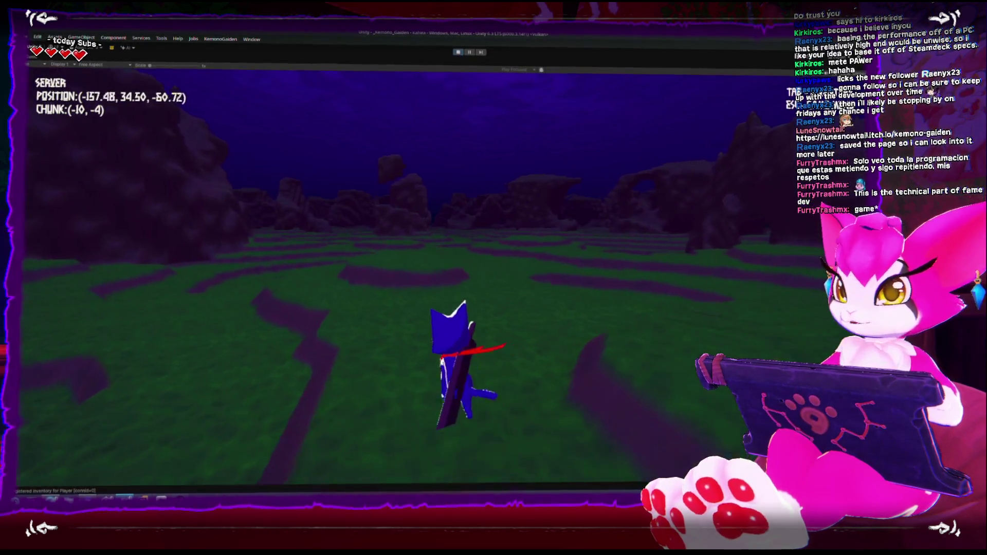
pyautogui.press('w')
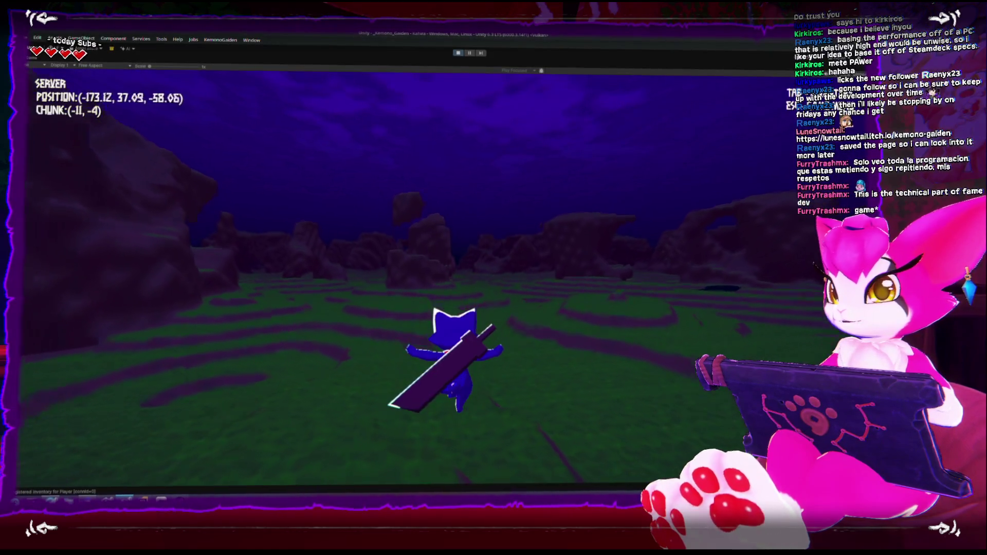
pyautogui.press('w')
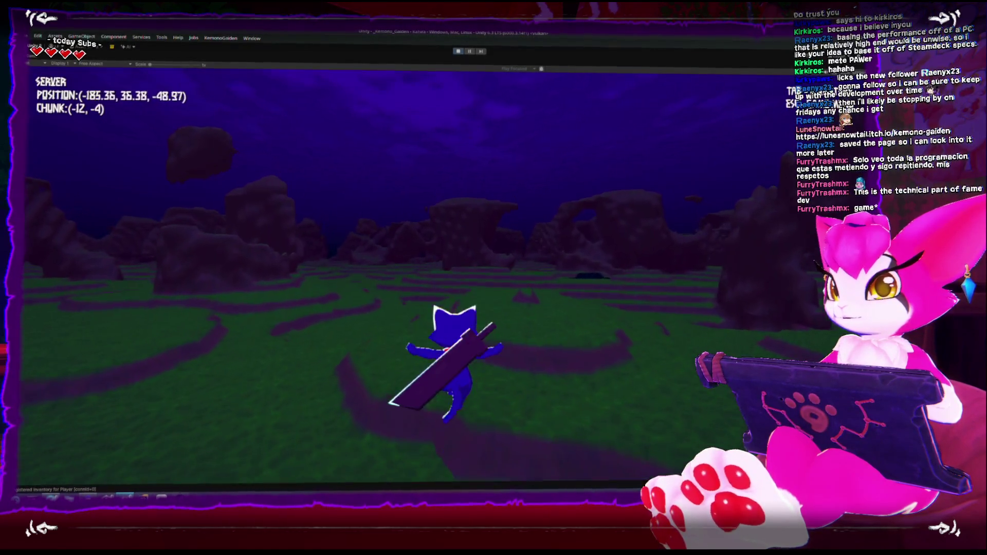
pyautogui.press('w')
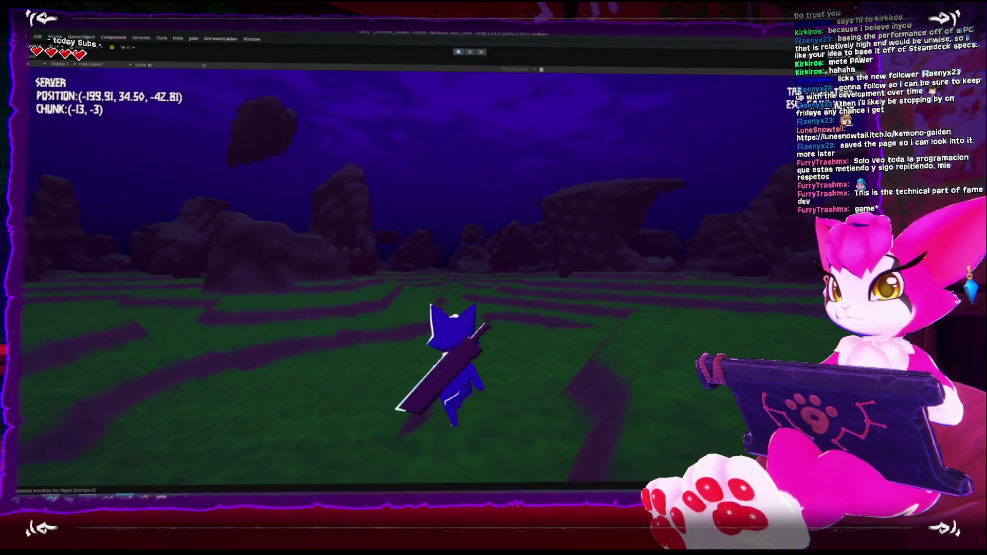
pyautogui.press('w')
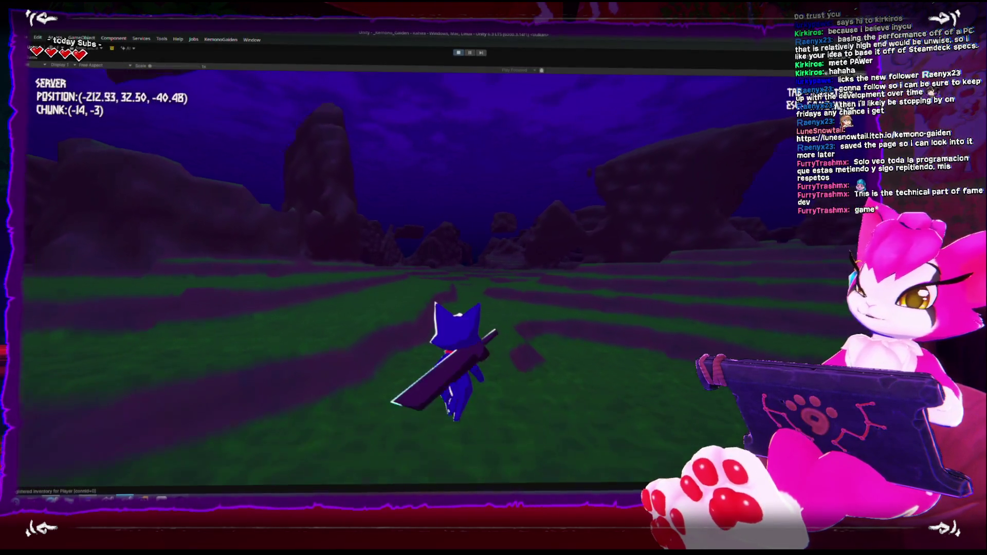
pyautogui.press('w')
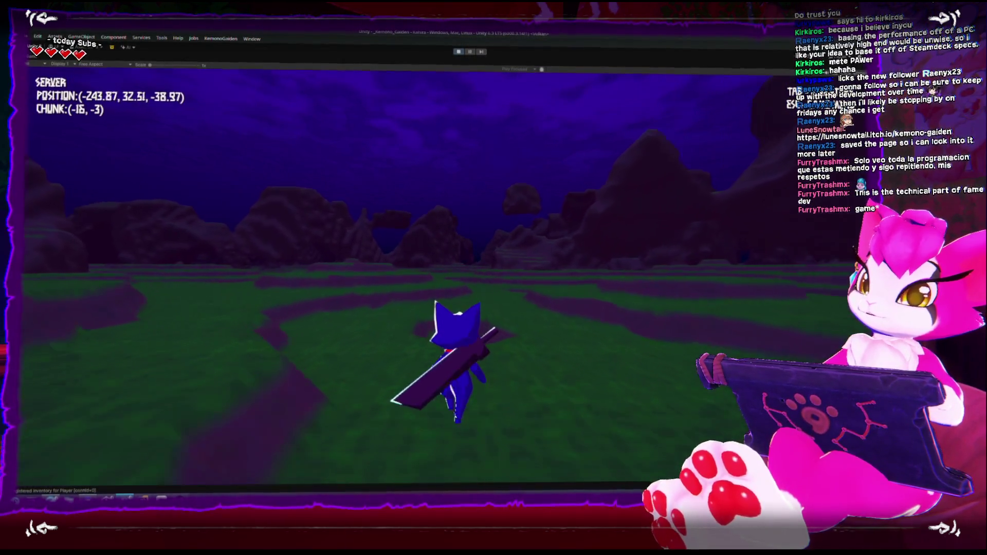
pyautogui.press('w')
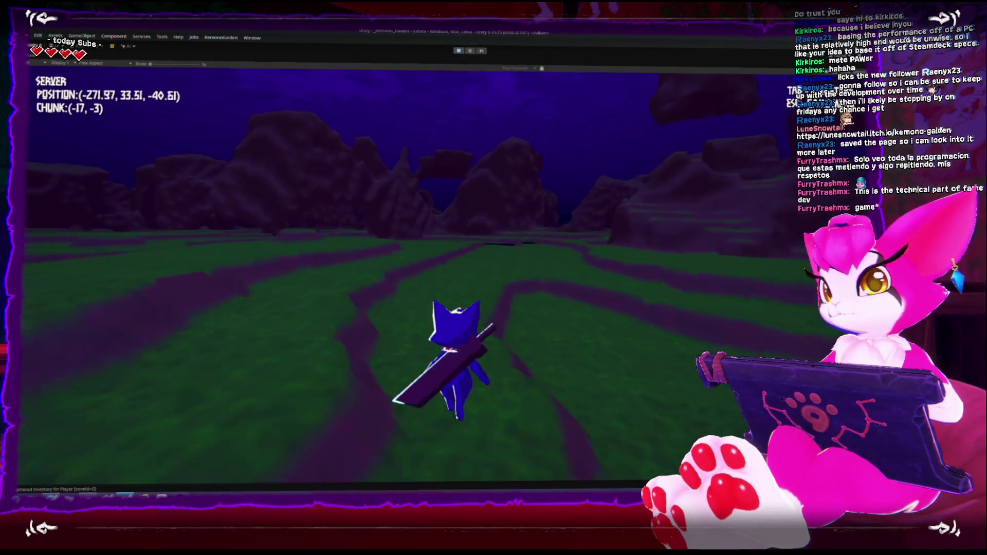
pyautogui.press('w')
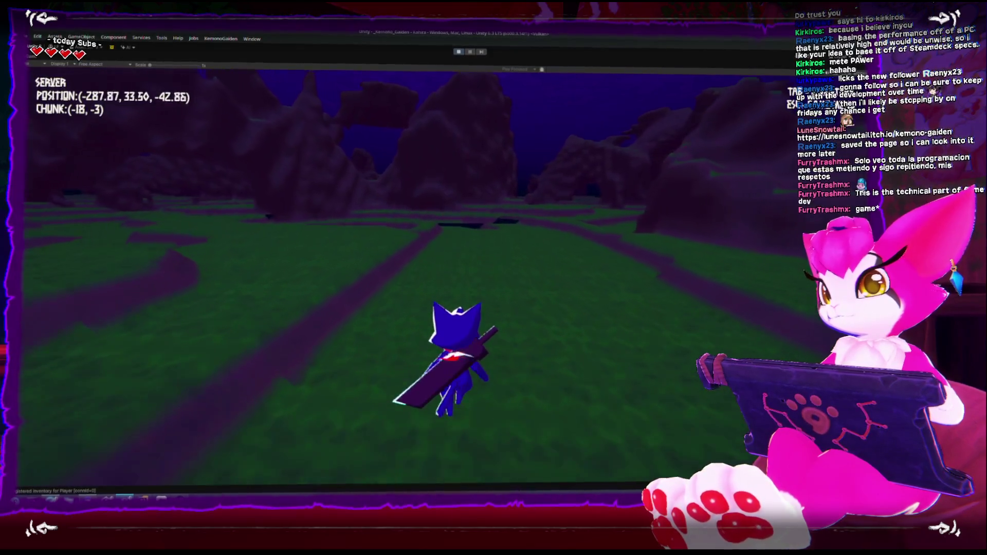
pyautogui.press('w')
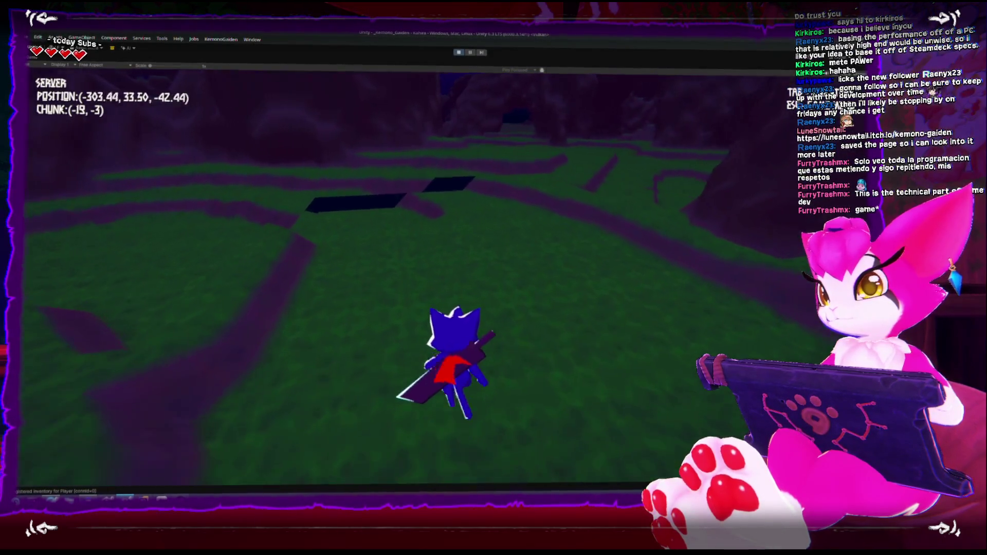
pyautogui.press('w')
pyautogui.press('w')
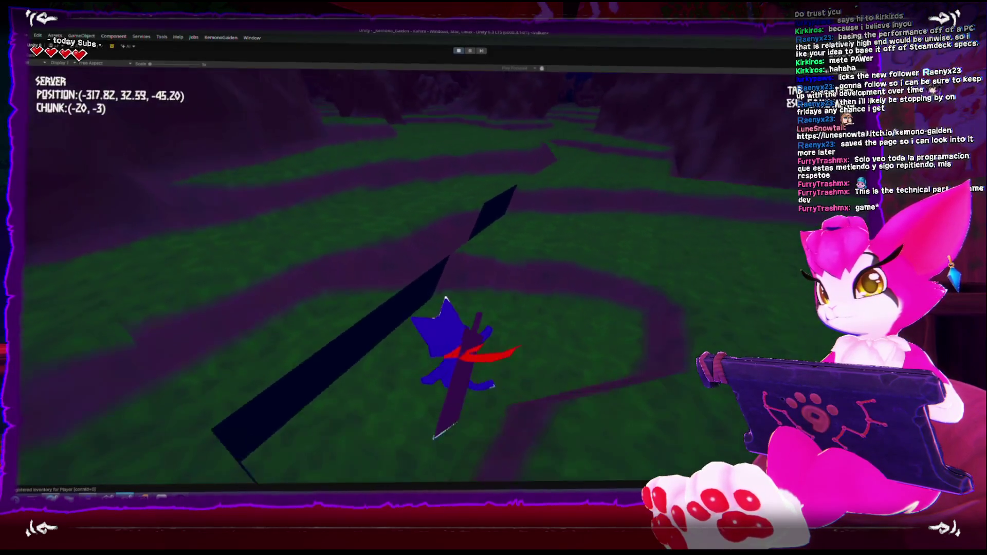
pyautogui.press('w')
pyautogui.press('space')
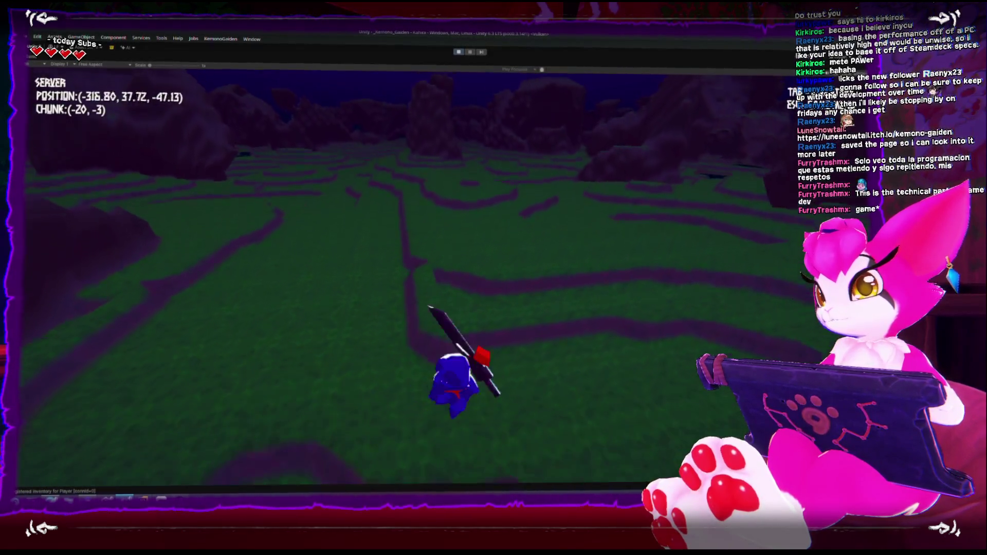
pyautogui.press('w')
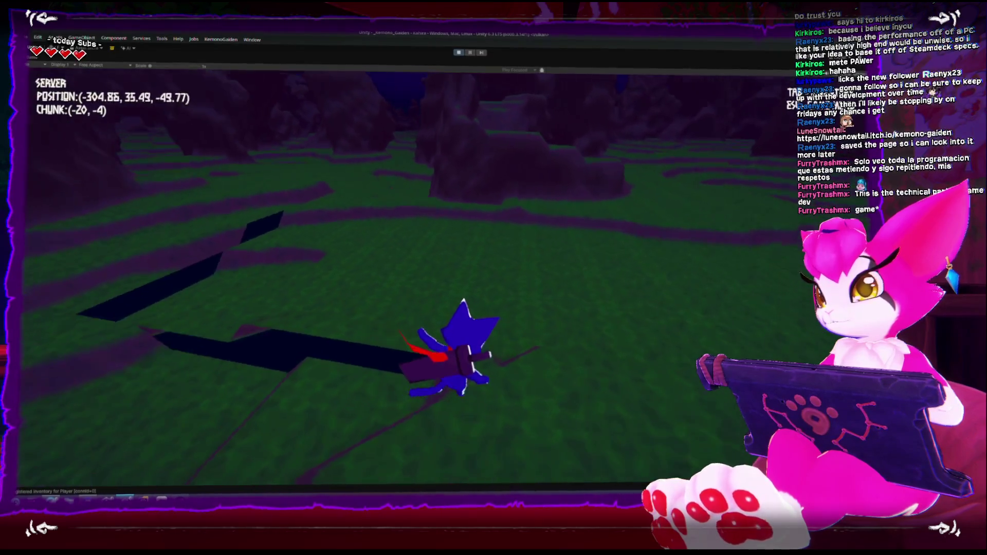
pyautogui.press('w')
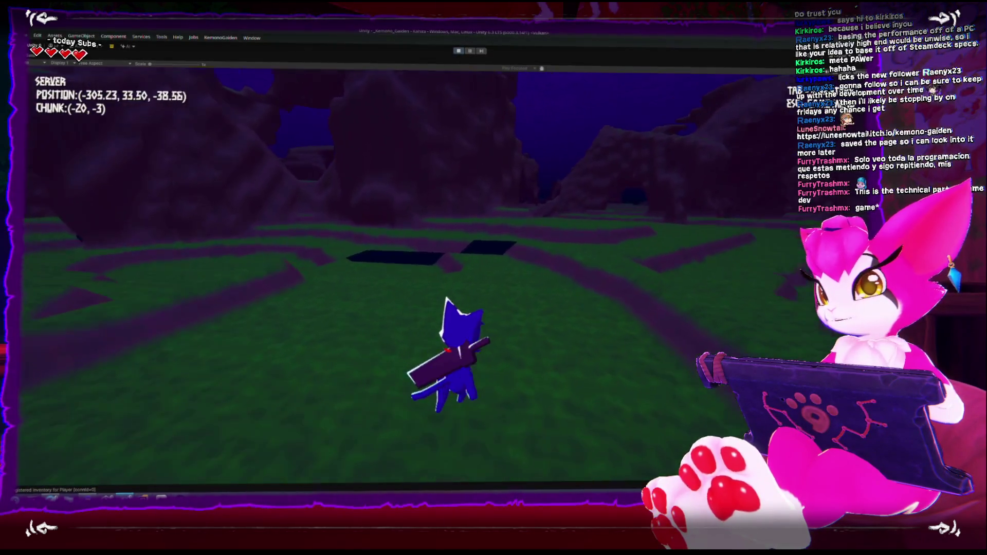
pyautogui.press('w')
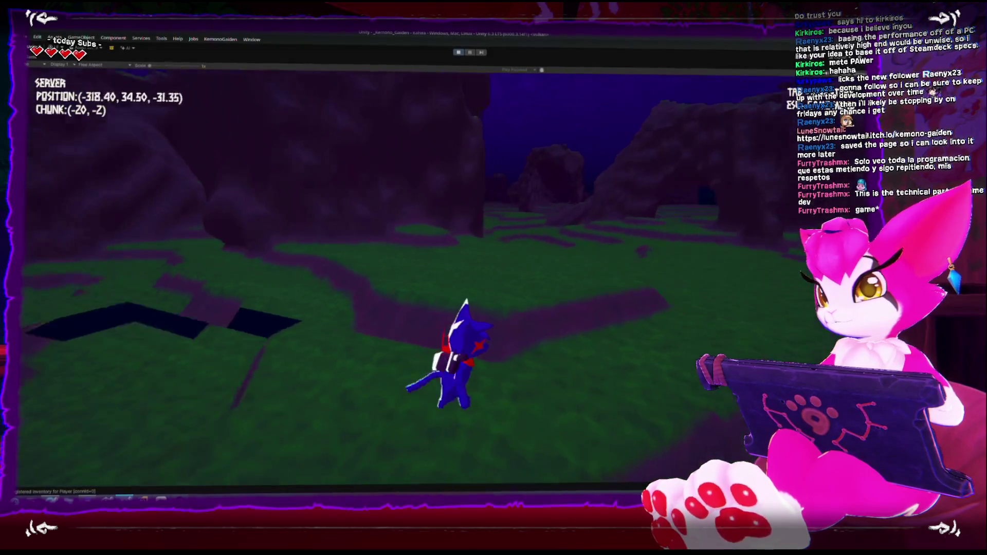
pyautogui.press('w')
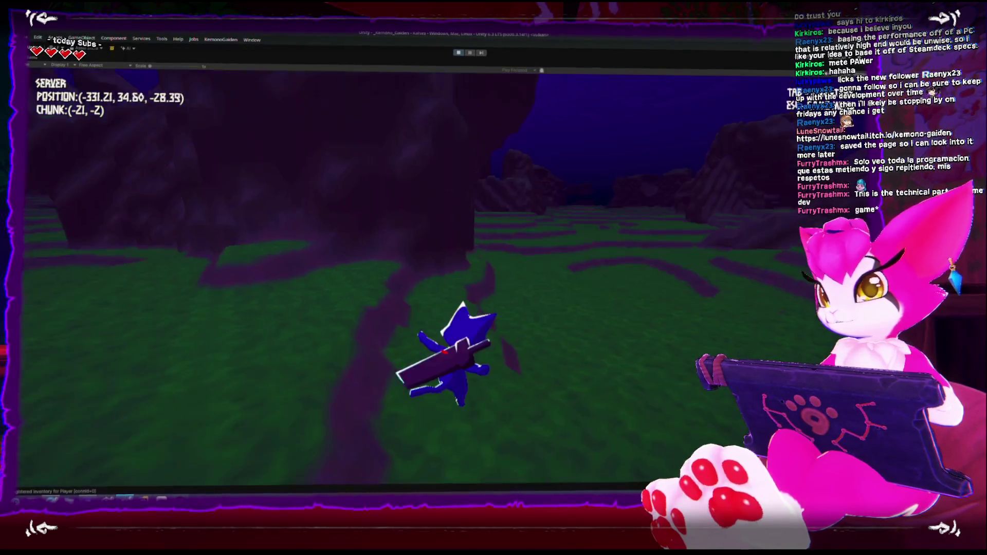
pyautogui.press('w')
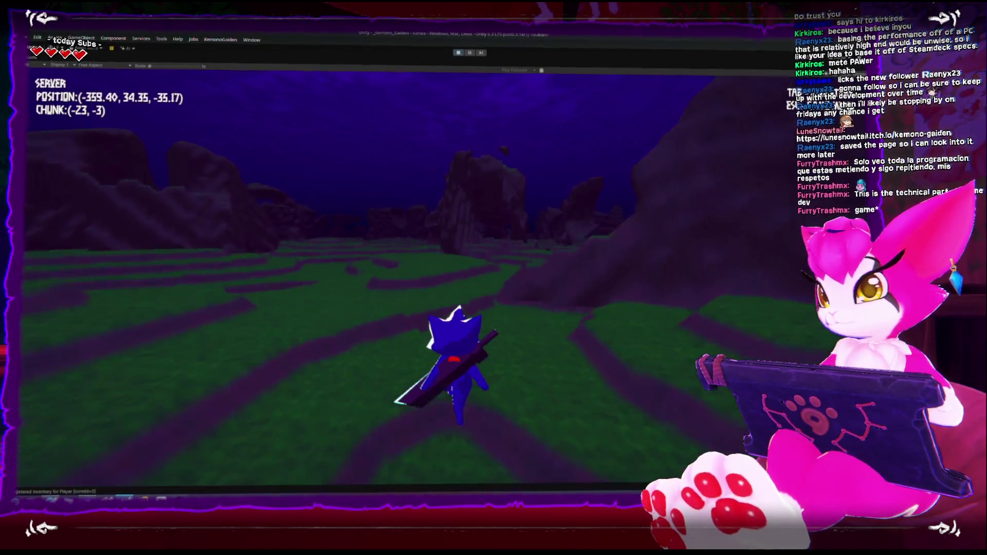
# - Run the character up the slope, past the rock pillars and across the grass field
pyautogui.press('w')
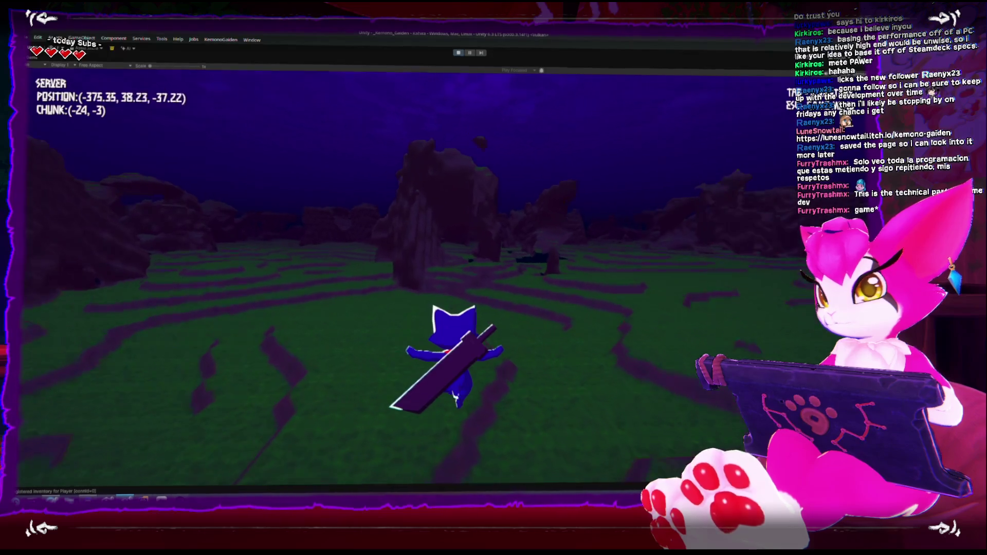
pyautogui.press('w')
pyautogui.press('w')
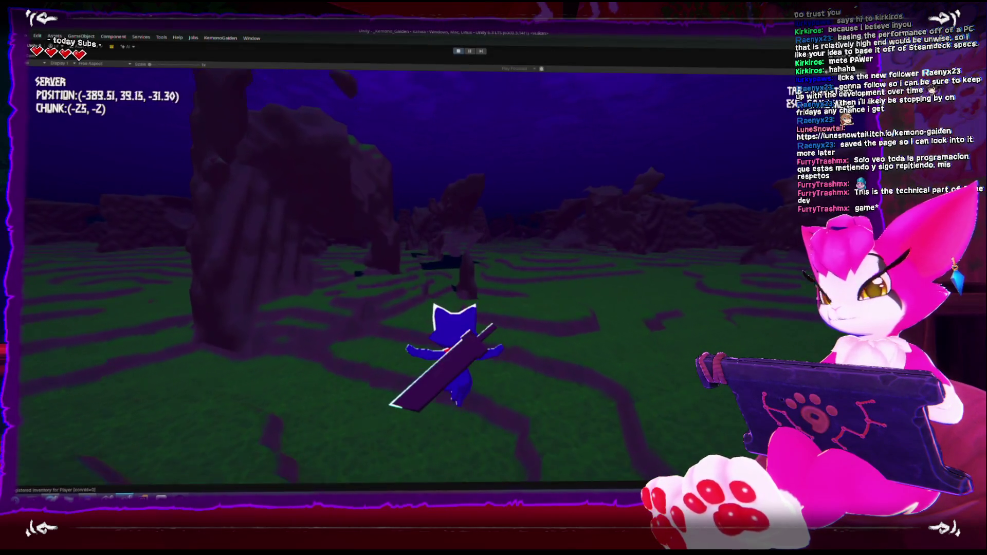
pyautogui.press('w')
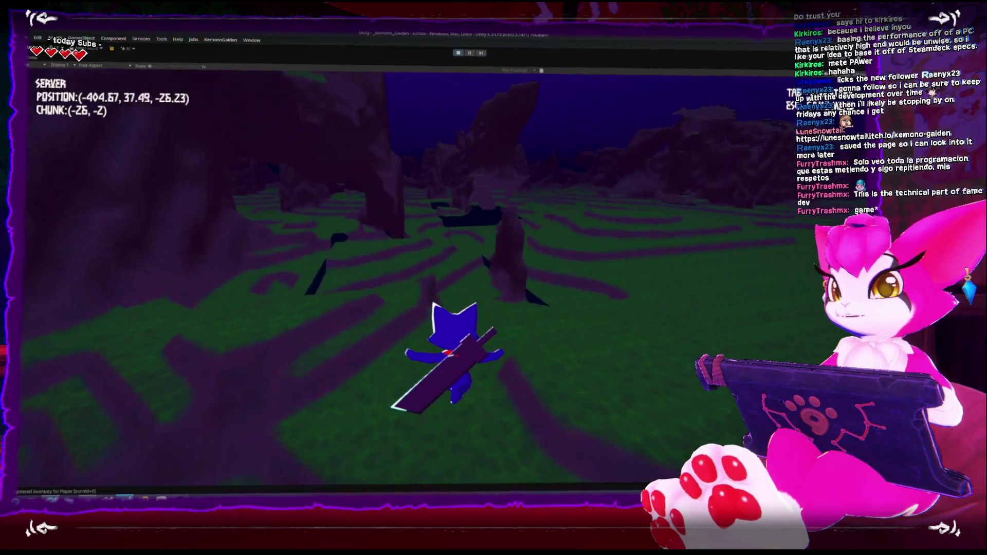
pyautogui.press('w')
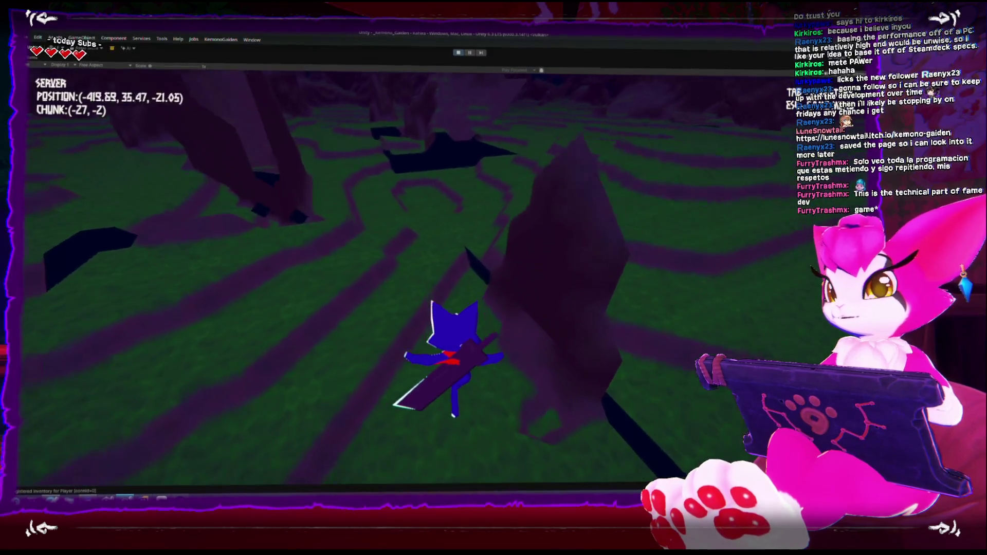
pyautogui.press('w')
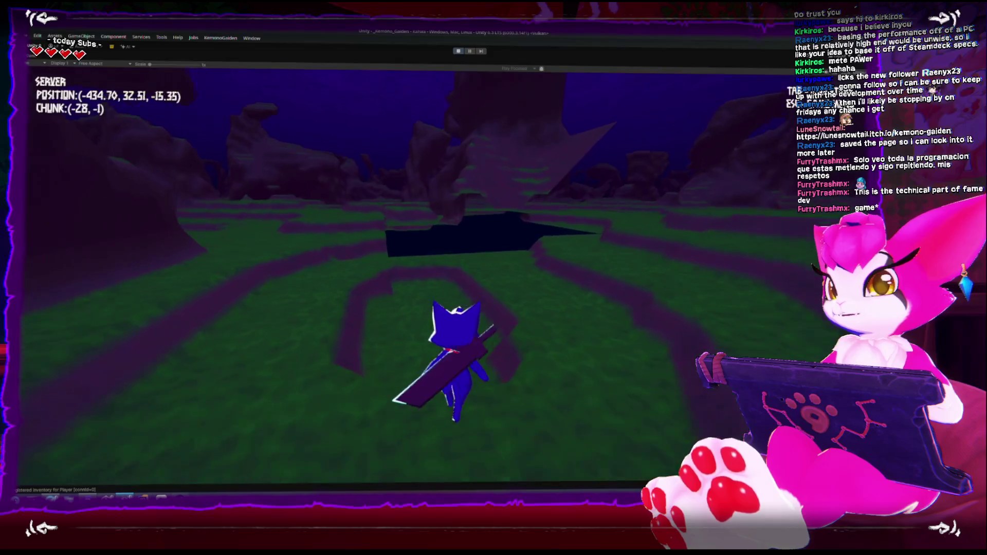
pyautogui.press('w')
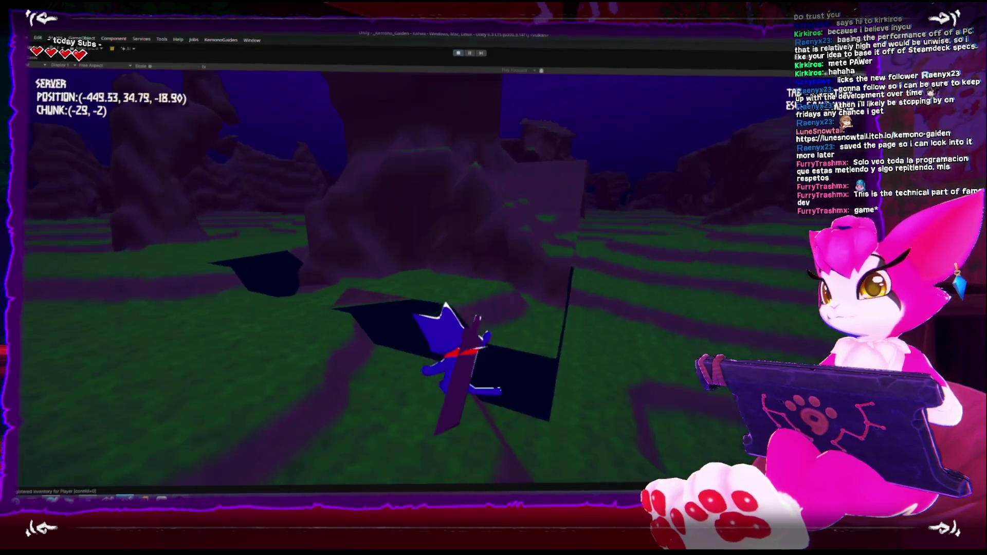
pyautogui.press('w')
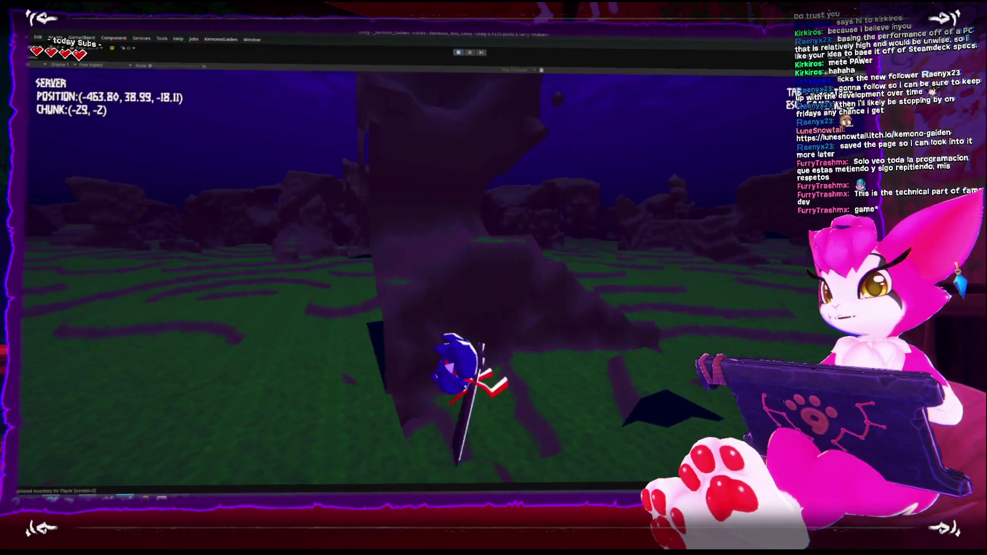
pyautogui.press('w')
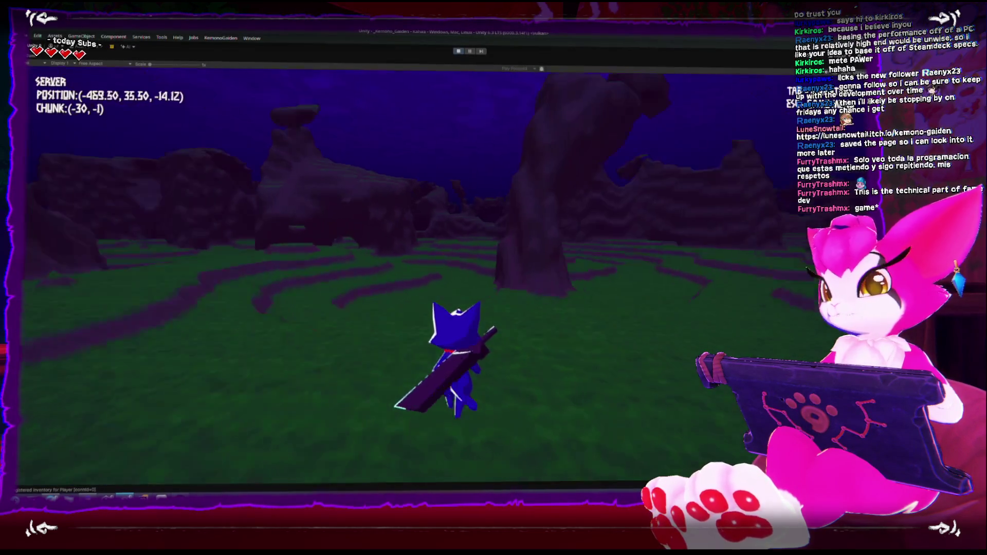
pyautogui.press('w')
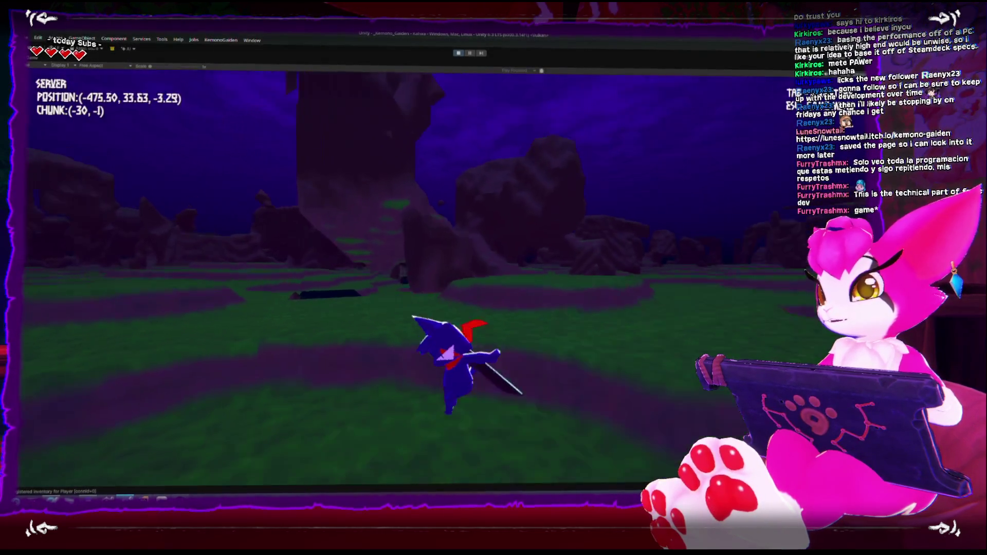
pyautogui.press('w')
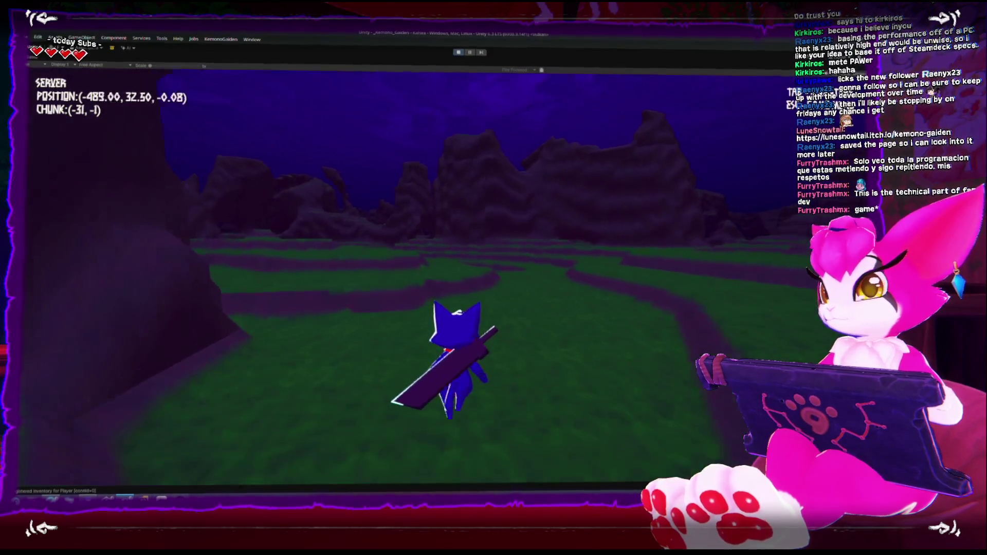
pyautogui.press('w')
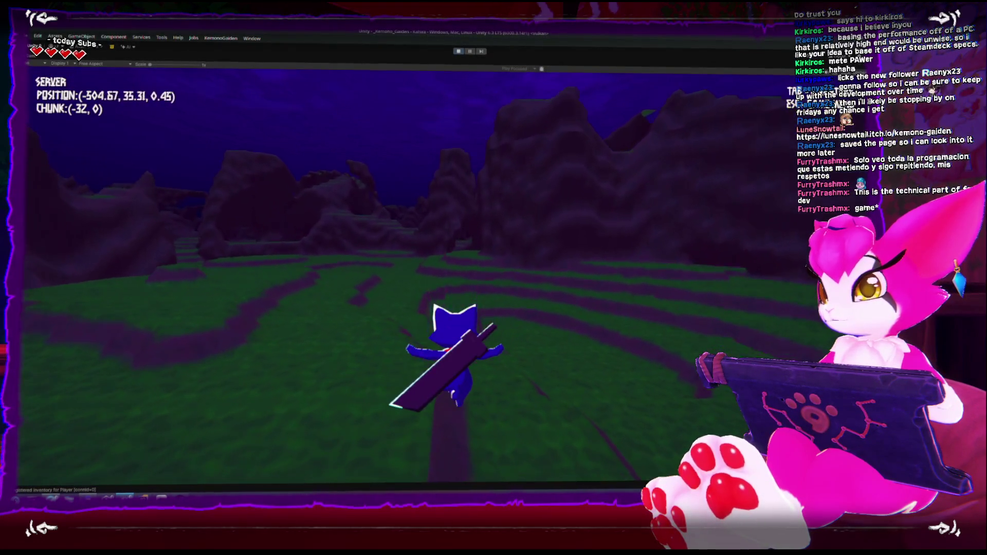
pyautogui.press('w')
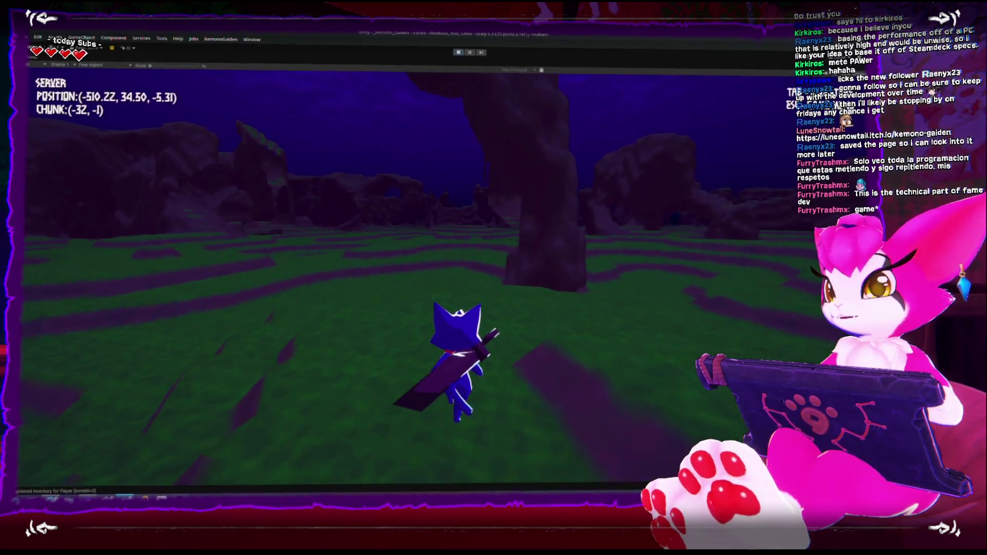
# - Turn back toward a rock pillar, then bring up the Game Menu at chunk (-28, 0)
pyautogui.press('w')
pyautogui.press('w')
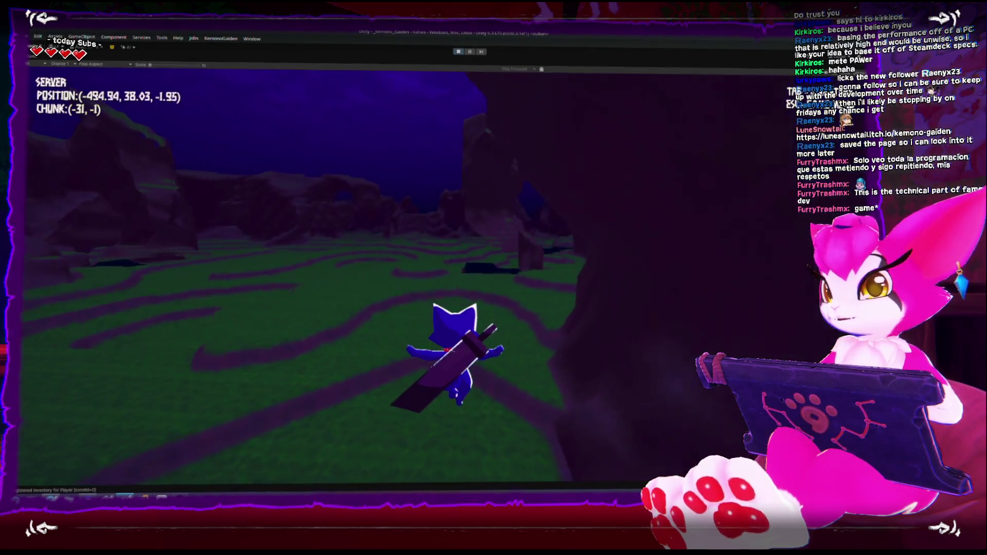
pyautogui.press('w')
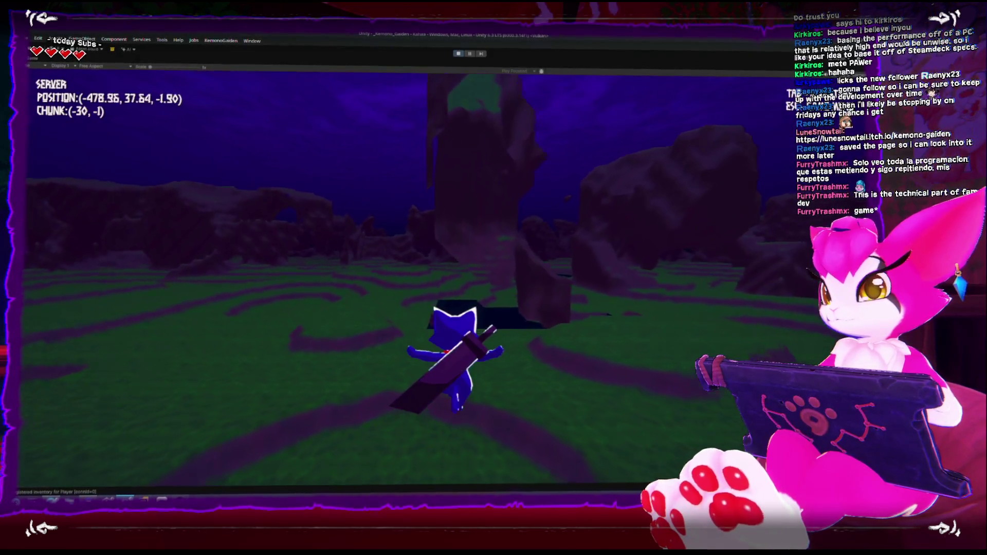
pyautogui.press('w')
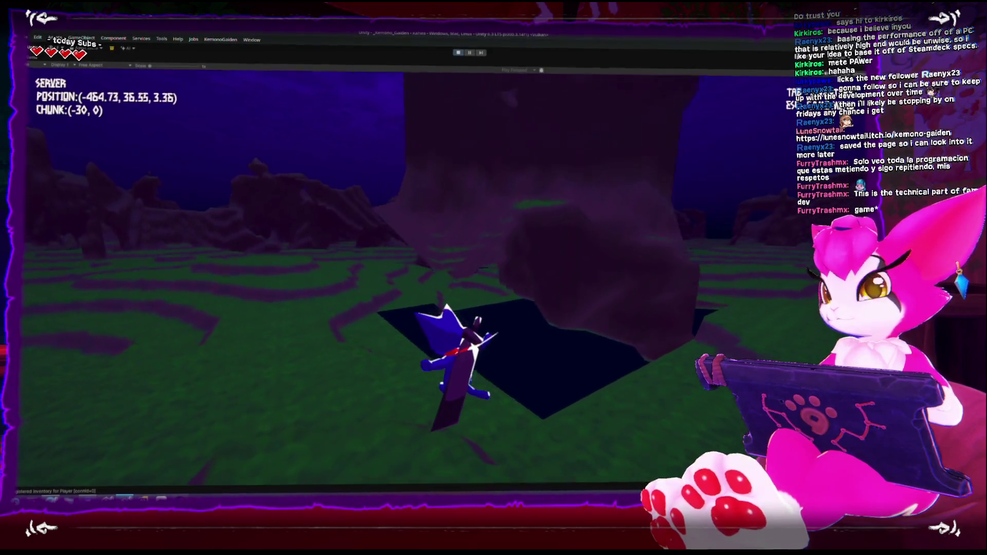
pyautogui.press('w')
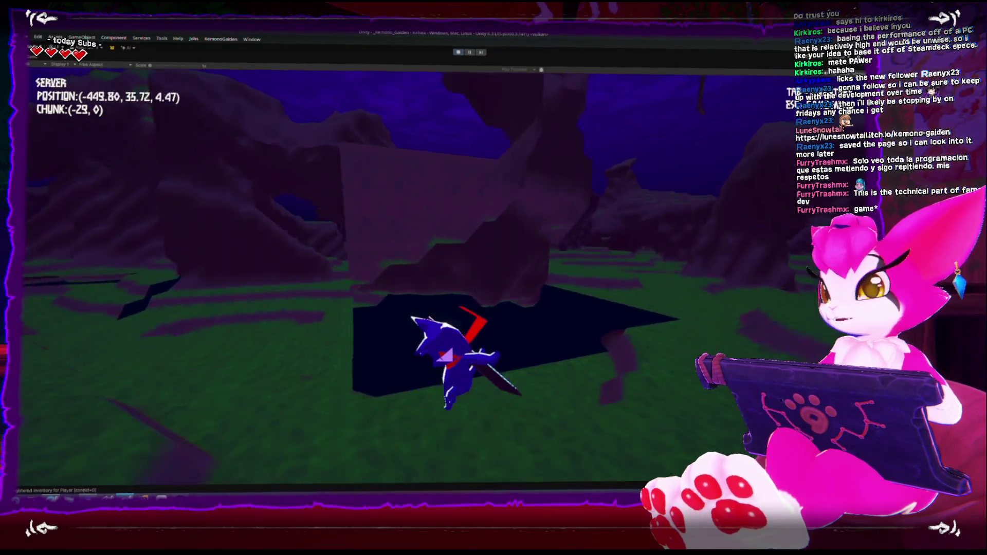
pyautogui.press('Escape')
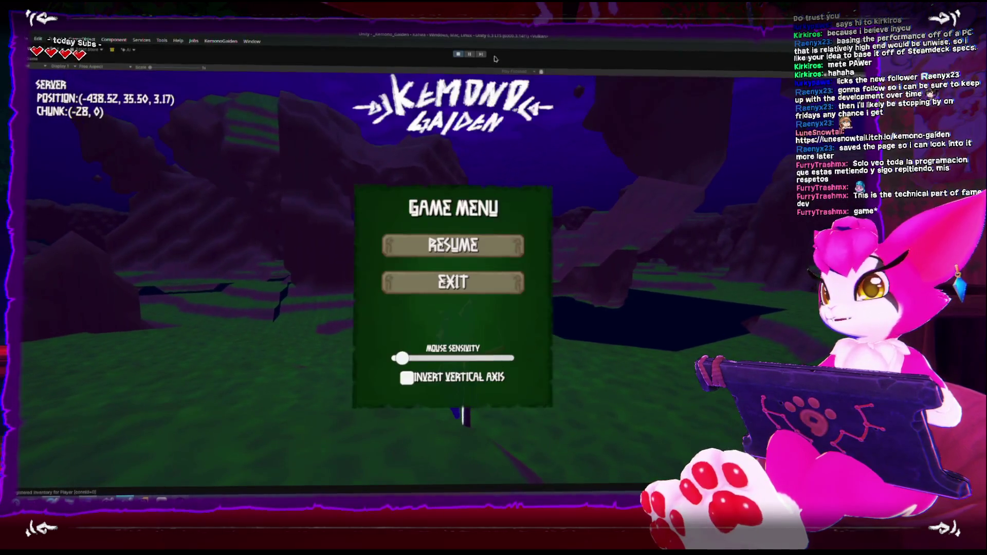
# - Pause the game, select the settings menu object, and orbit the Scene view around it
pyautogui.click(469, 55)
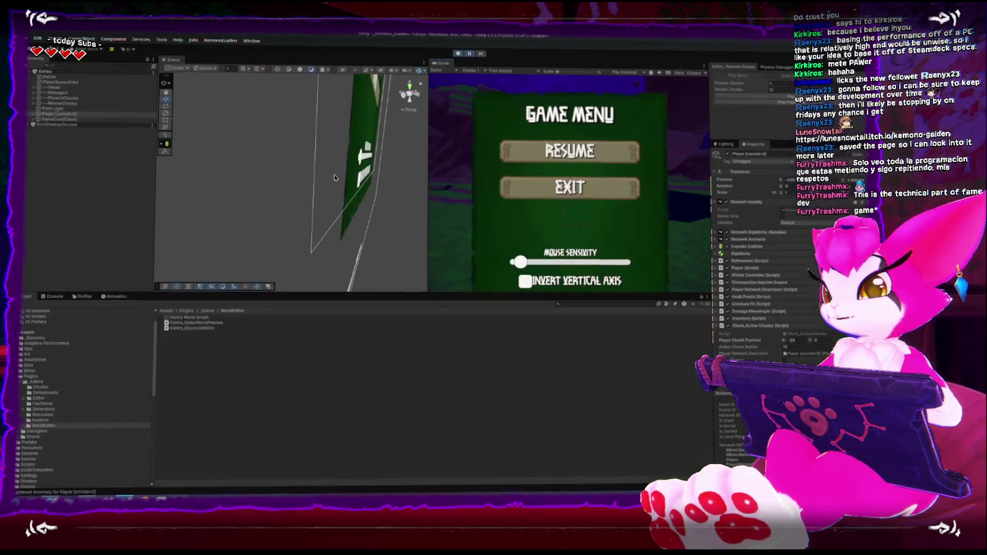
pyautogui.click(353, 146)
pyautogui.scroll(-3, 354, 146)
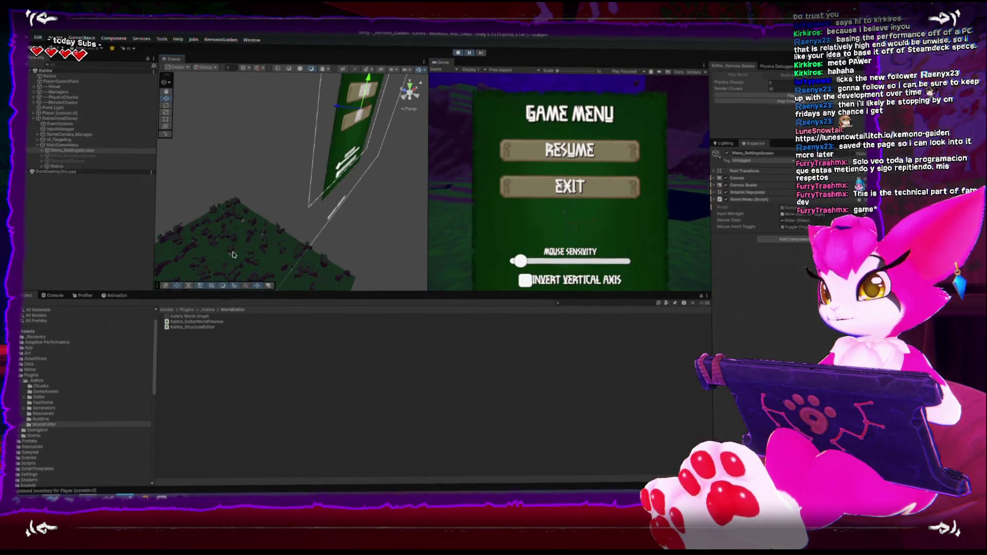
pyautogui.scroll(5, 233, 255)
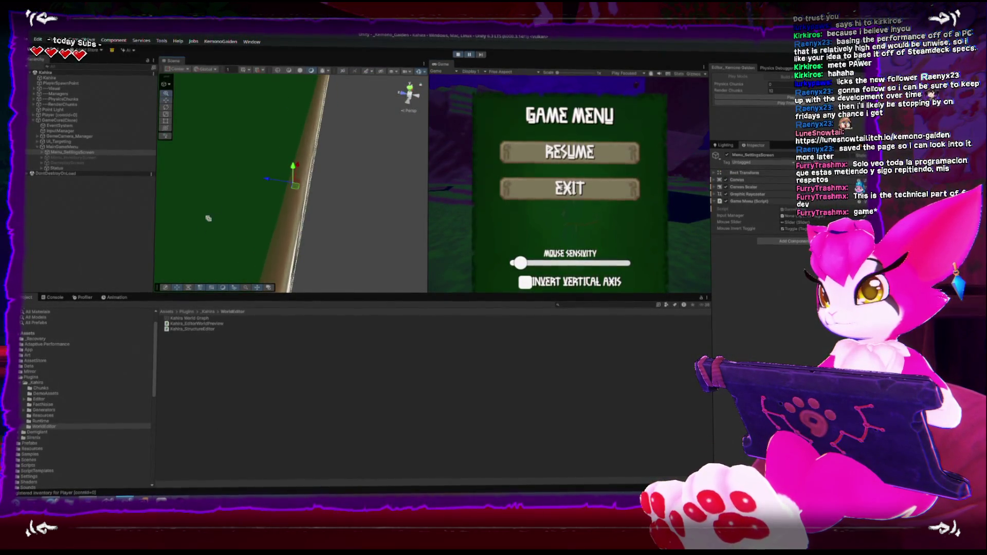
pyautogui.moveTo(208, 219); pyautogui.dragTo(288, 221)
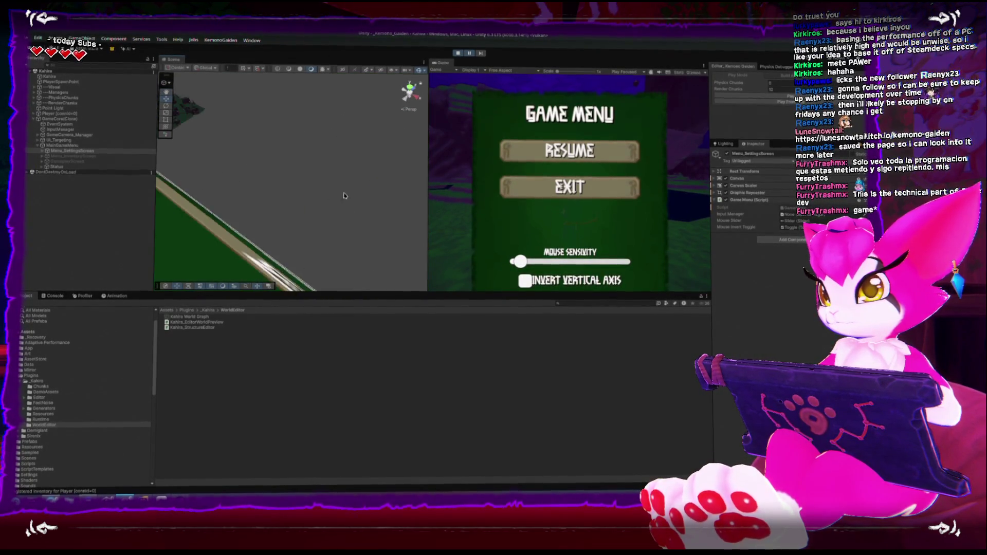
# - Frame a Grid_RendererV2 terrain chunk at an oblique angle, then resume the game
pyautogui.click(230, 117)
pyautogui.press('f')
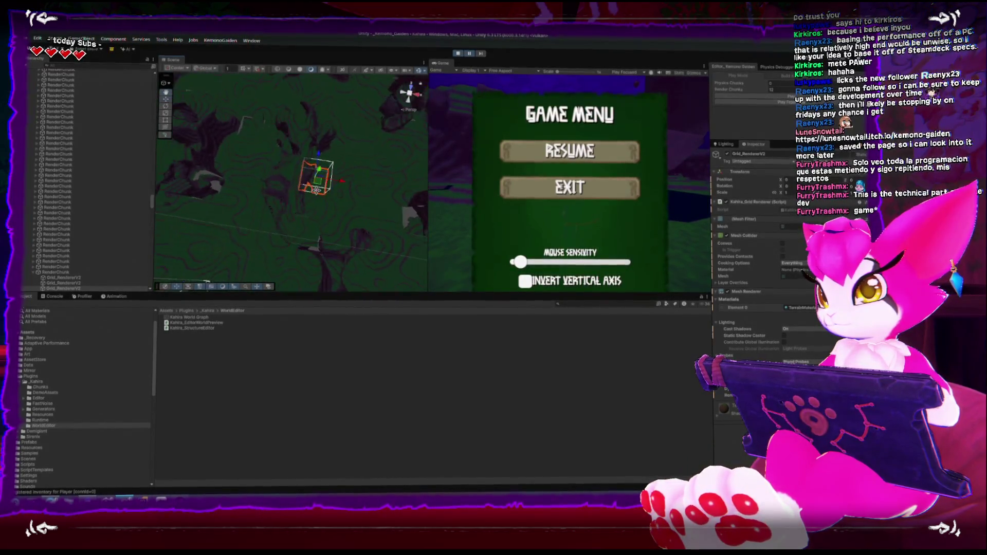
pyautogui.moveTo(325, 194); pyautogui.dragTo(348, 122)
pyautogui.click(570, 152)
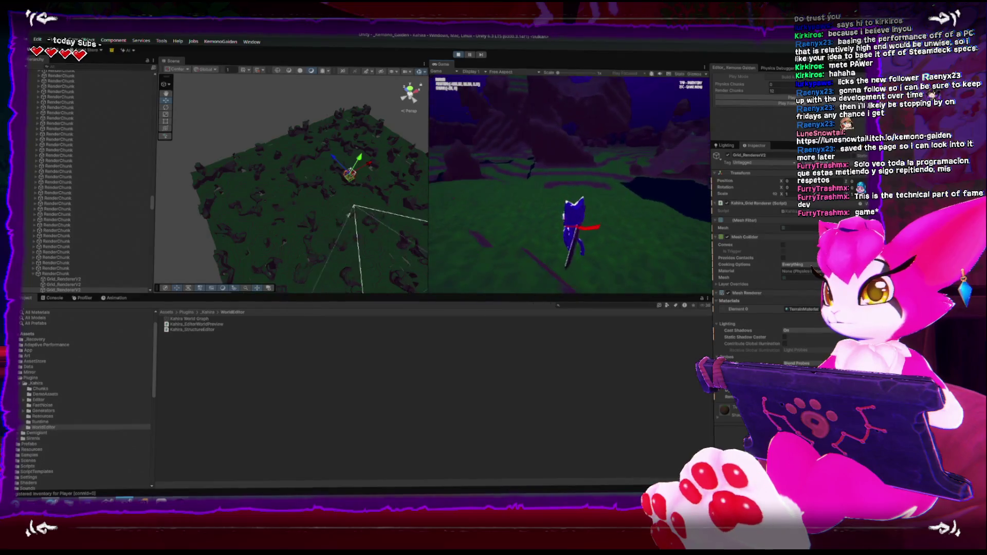
# - Walk the character forward across the grass terrain toward the rock pillars
pyautogui.press('w')
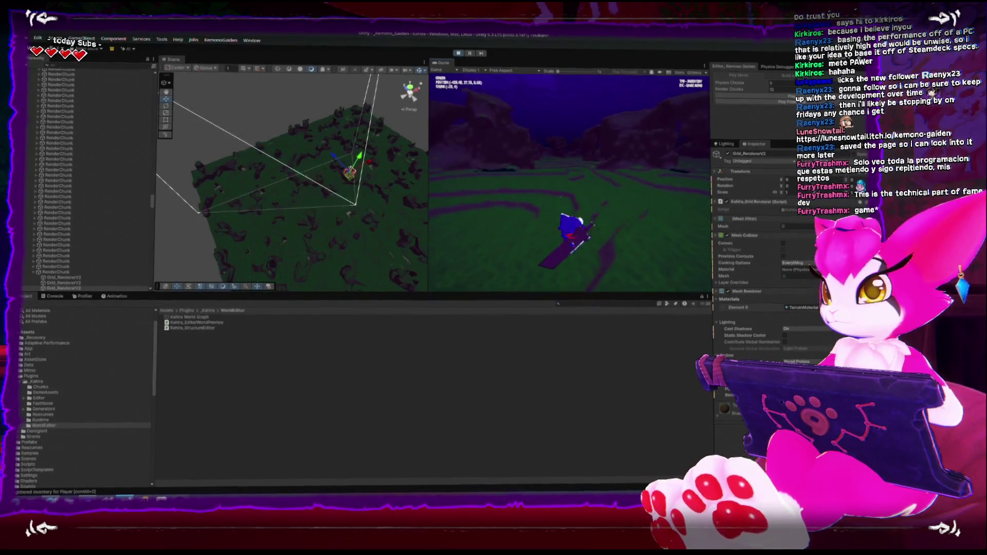
pyautogui.press('w')
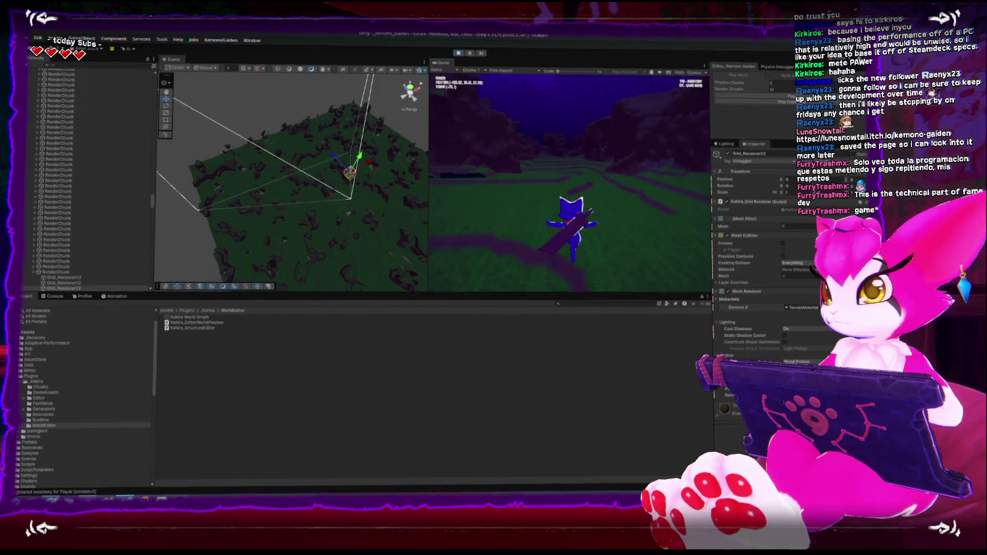
pyautogui.press('w')
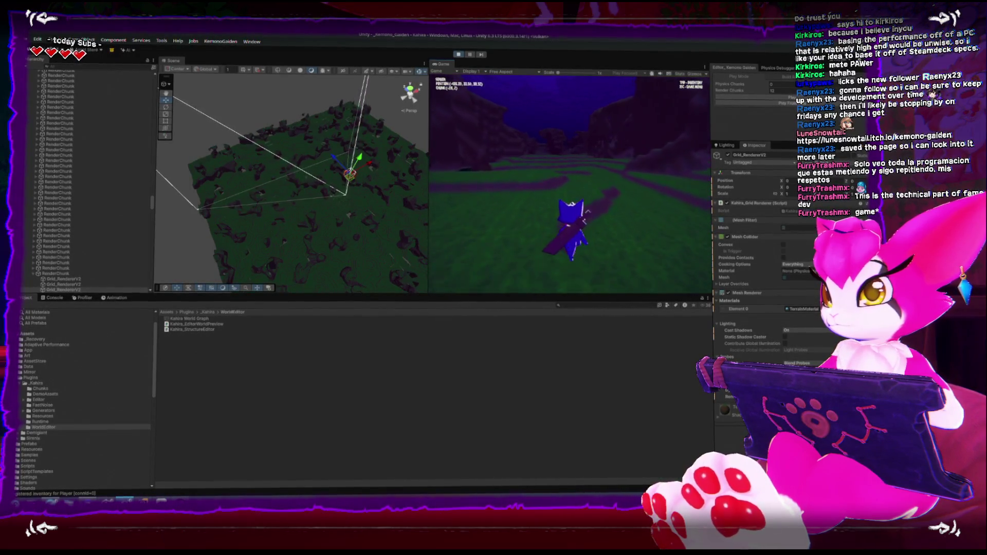
pyautogui.press('w')
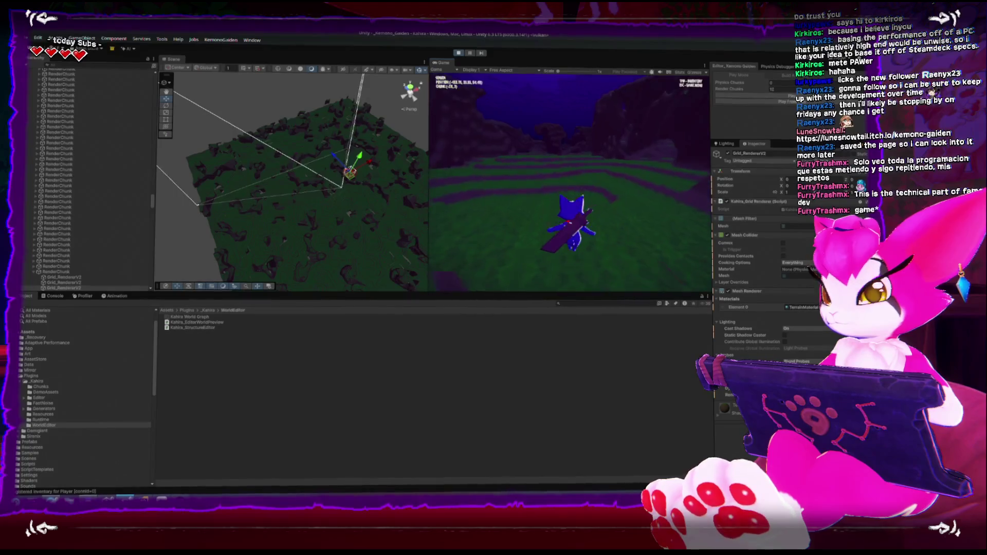
pyautogui.press('w')
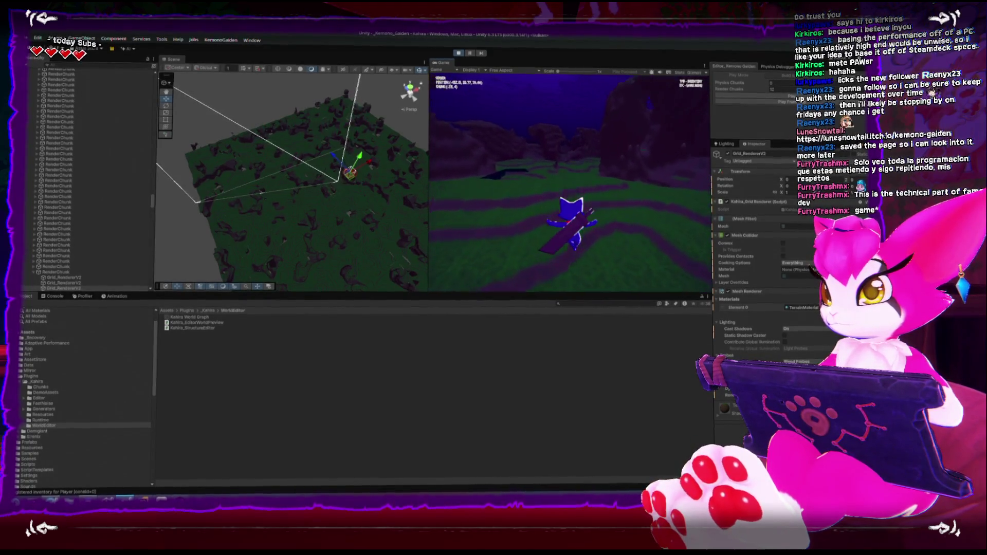
pyautogui.press('w')
pyautogui.press('w')
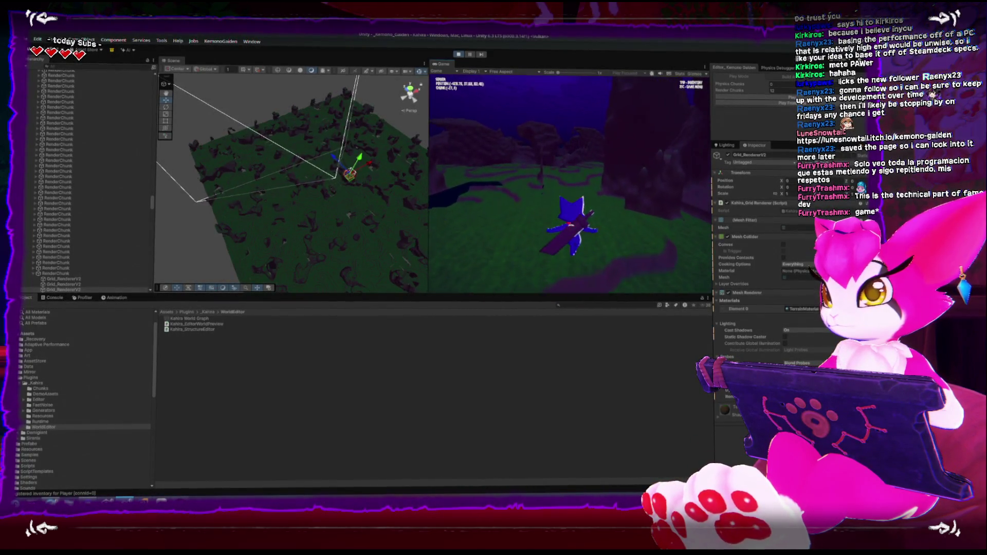
pyautogui.press('w')
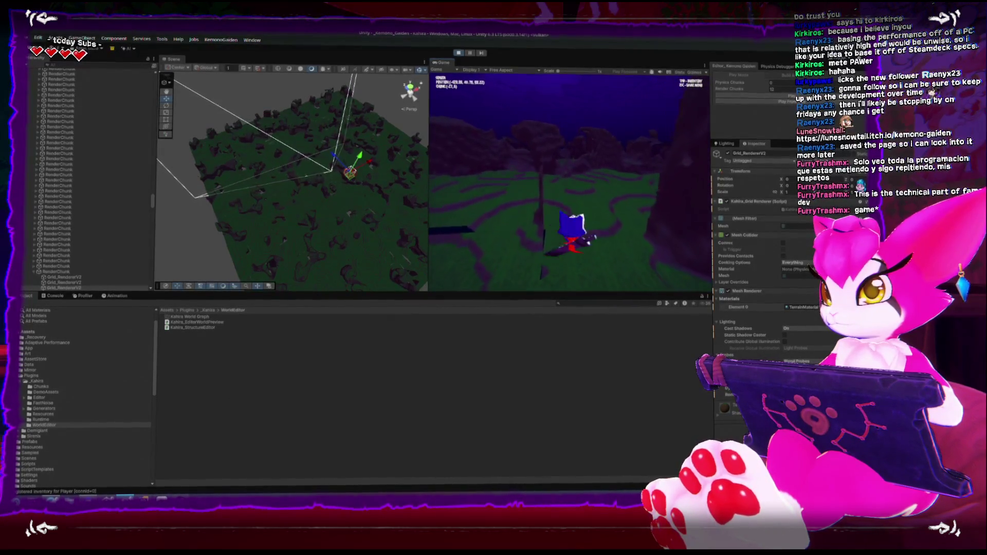
pyautogui.press('w')
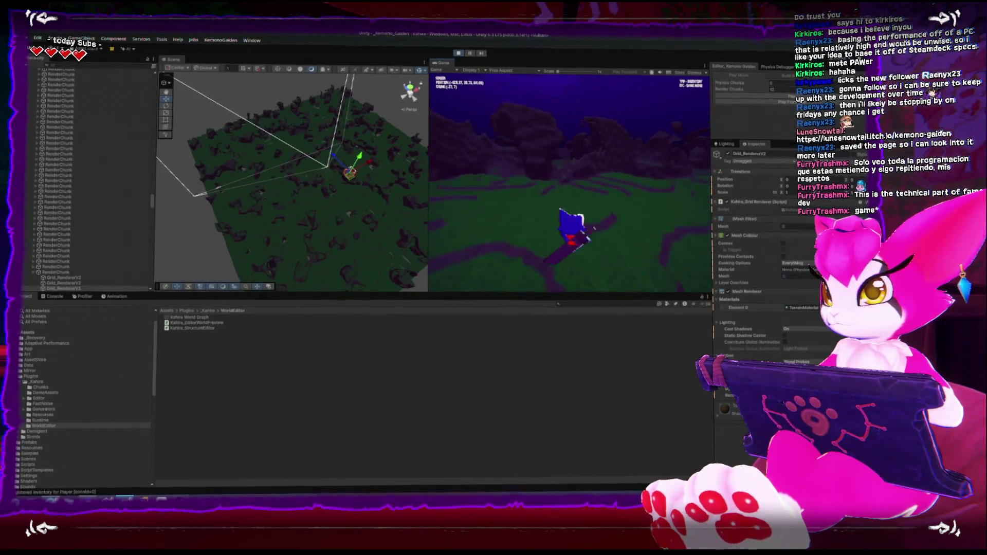
pyautogui.press('w')
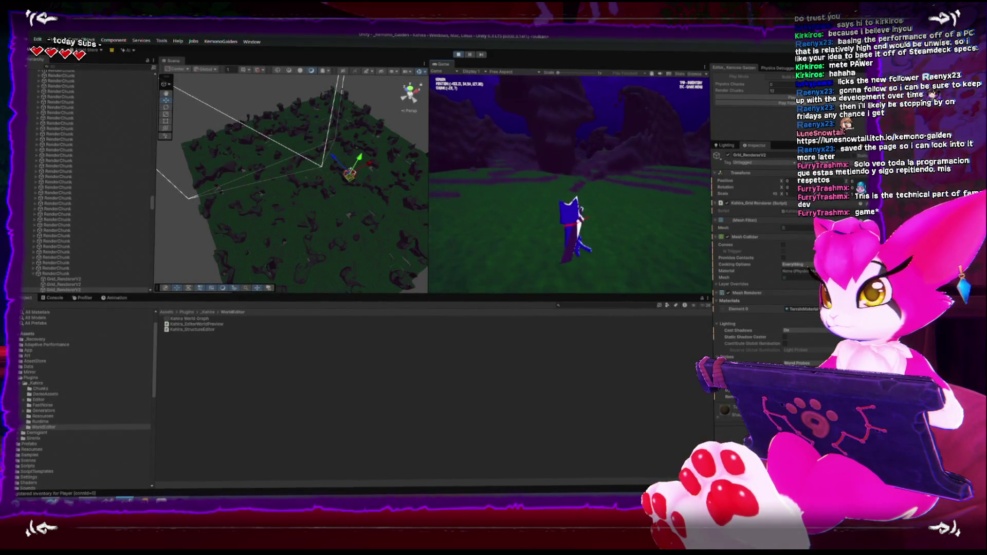
pyautogui.press('w')
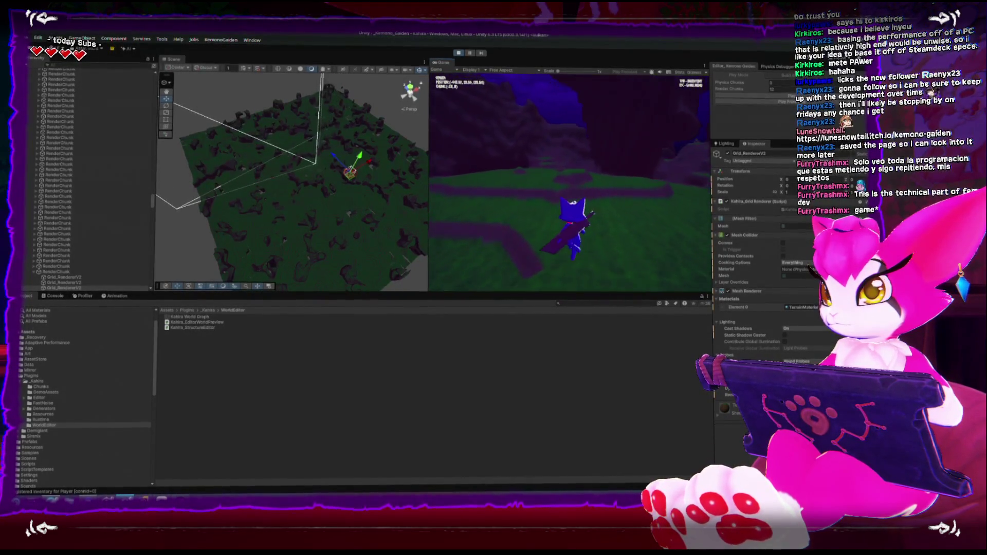
pyautogui.press('w')
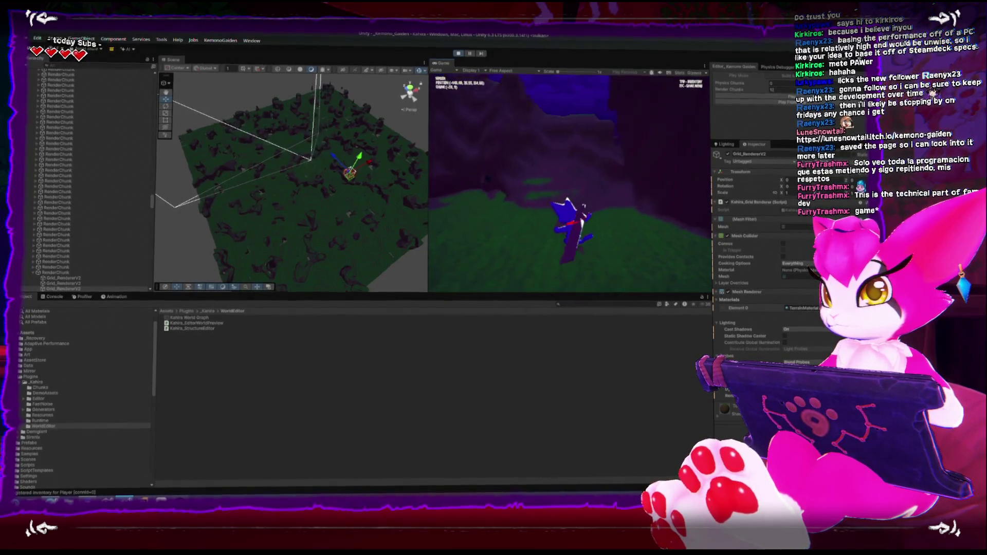
pyautogui.press('w')
# - Walk along the dark cliffs, sidestep onto open green terrain, then open the Game Menu
pyautogui.press('w')
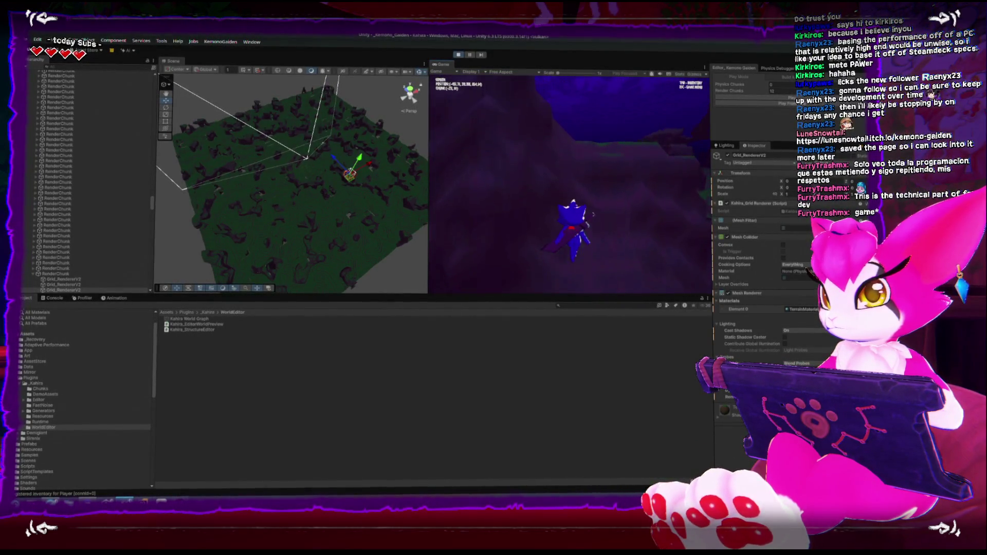
pyautogui.press('w')
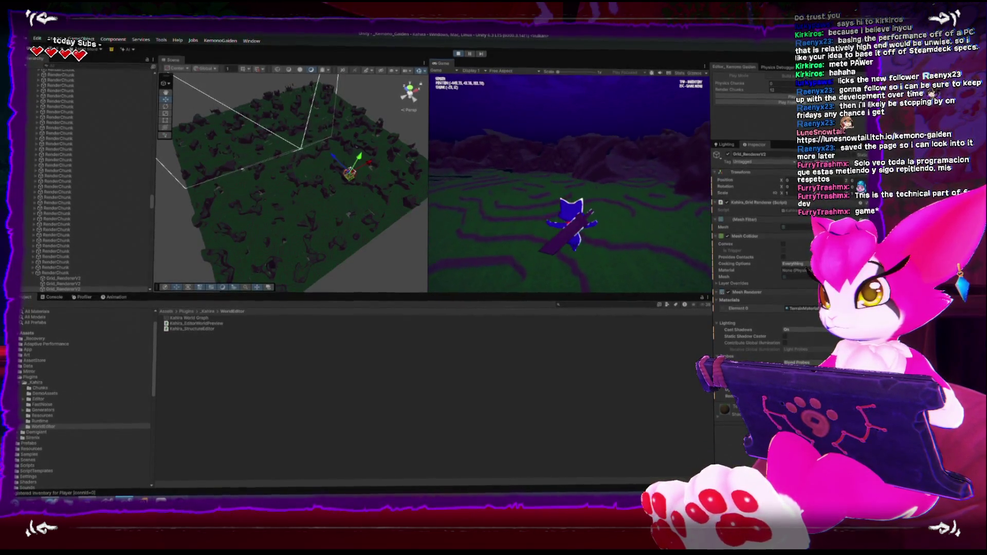
pyautogui.press('w')
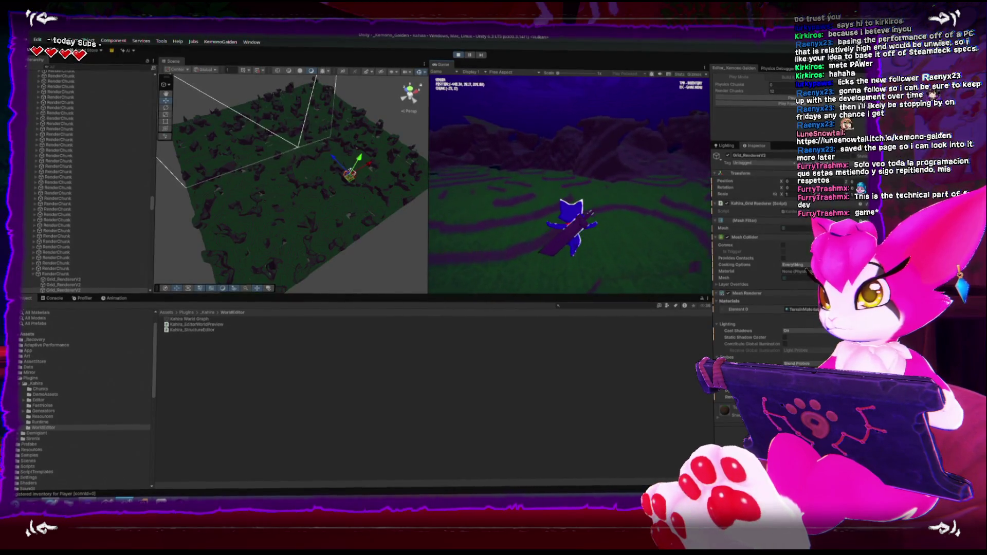
pyautogui.press('w')
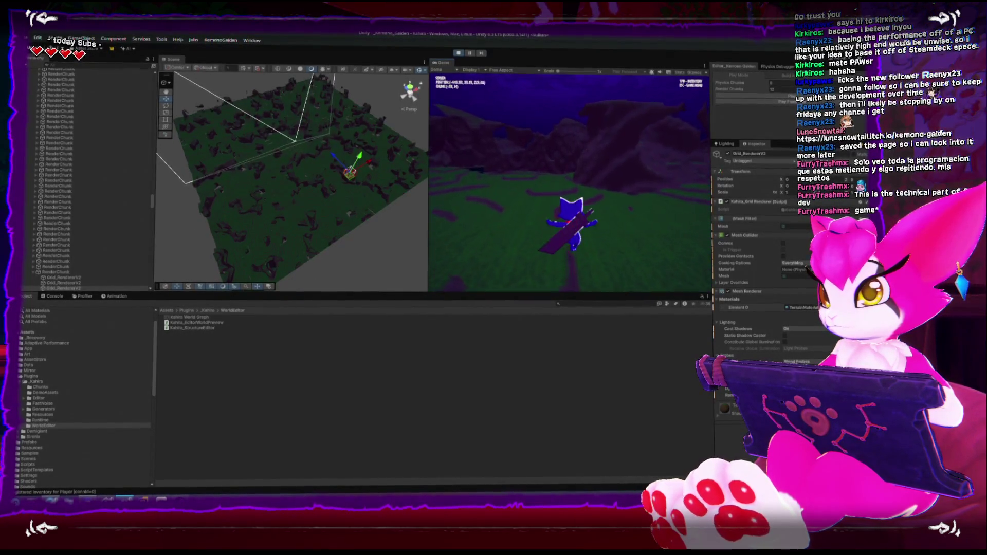
pyautogui.press('w')
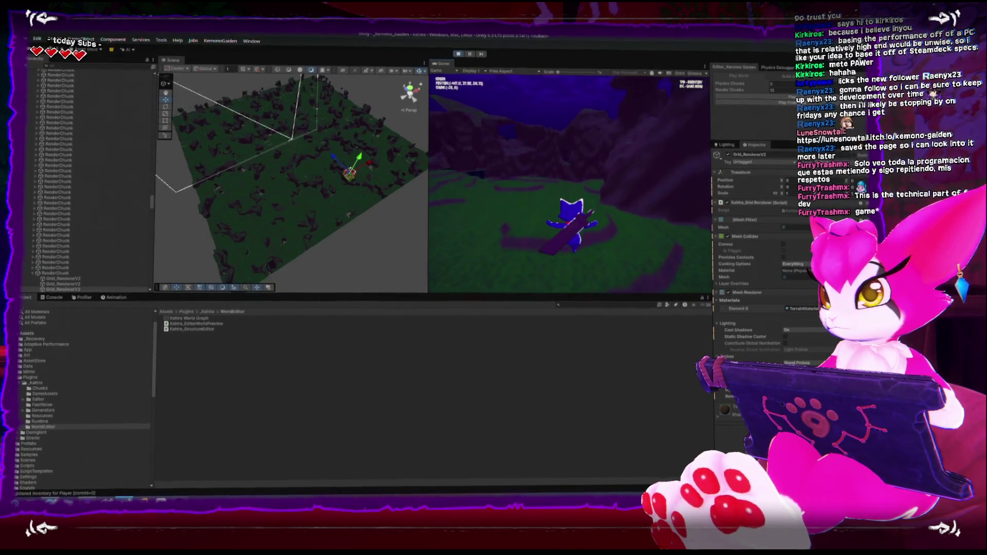
pyautogui.press('s')
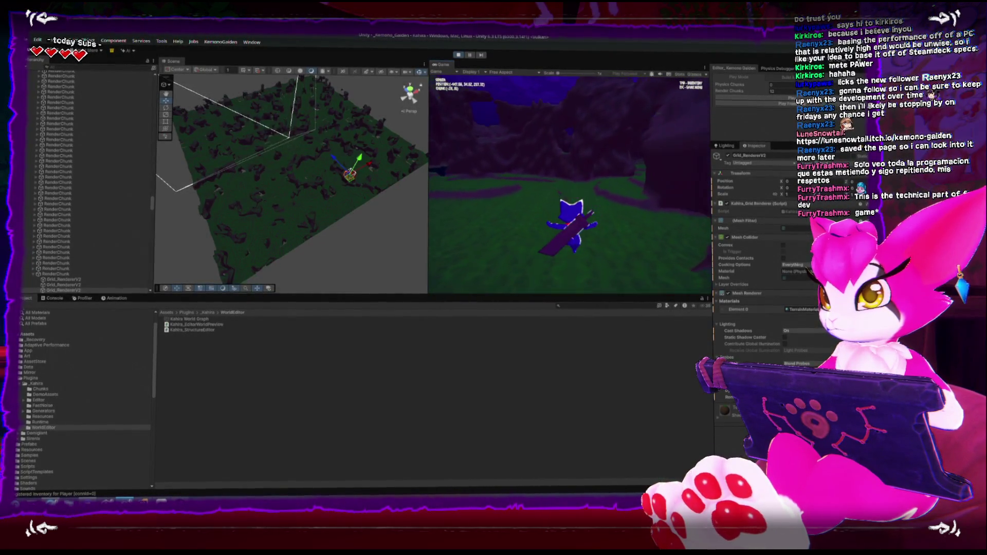
pyautogui.press('a')
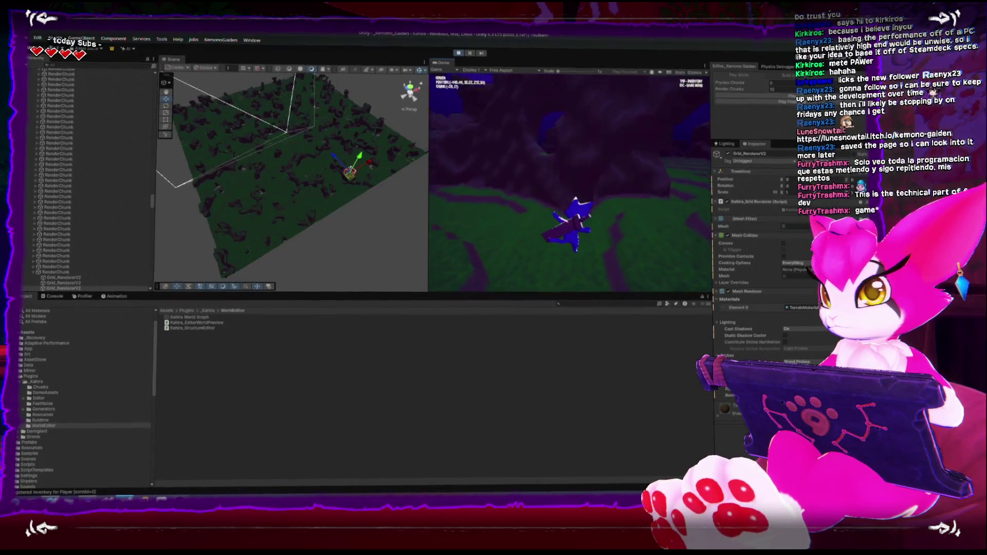
pyautogui.press('a')
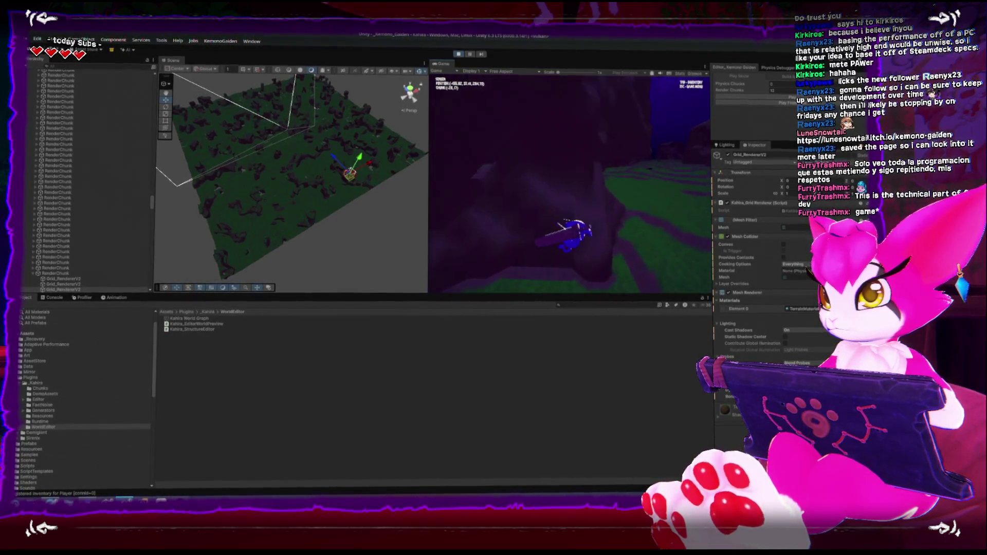
pyautogui.press('a')
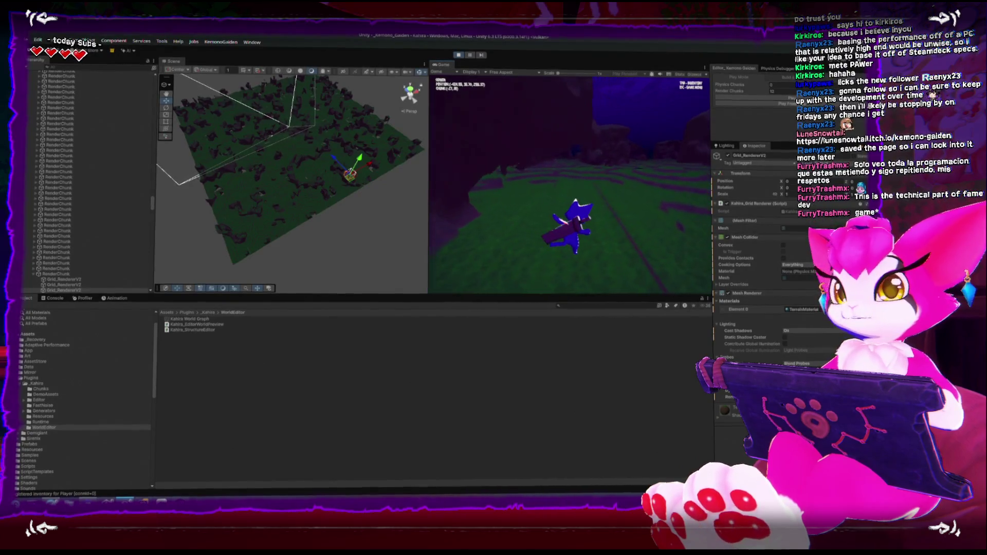
pyautogui.press('a')
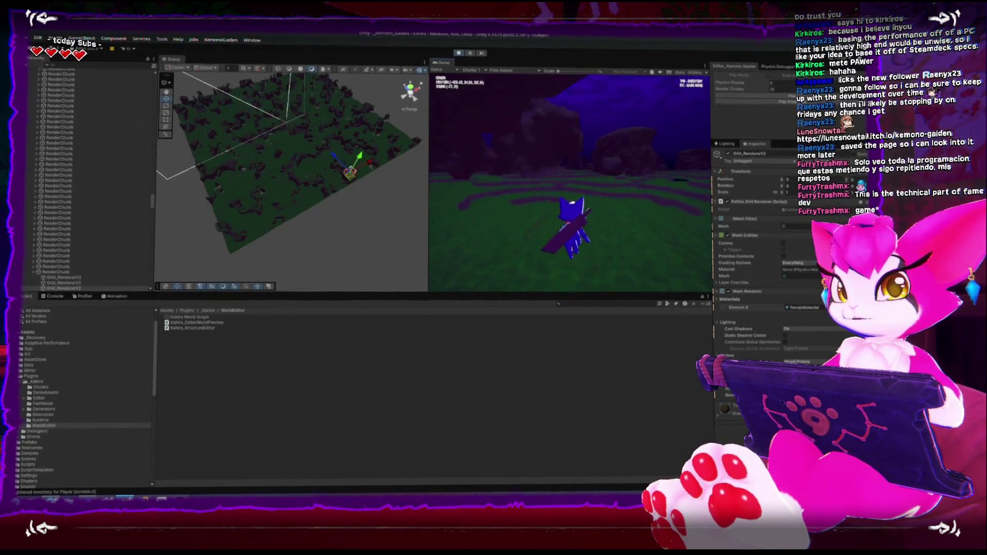
pyautogui.press('Escape')
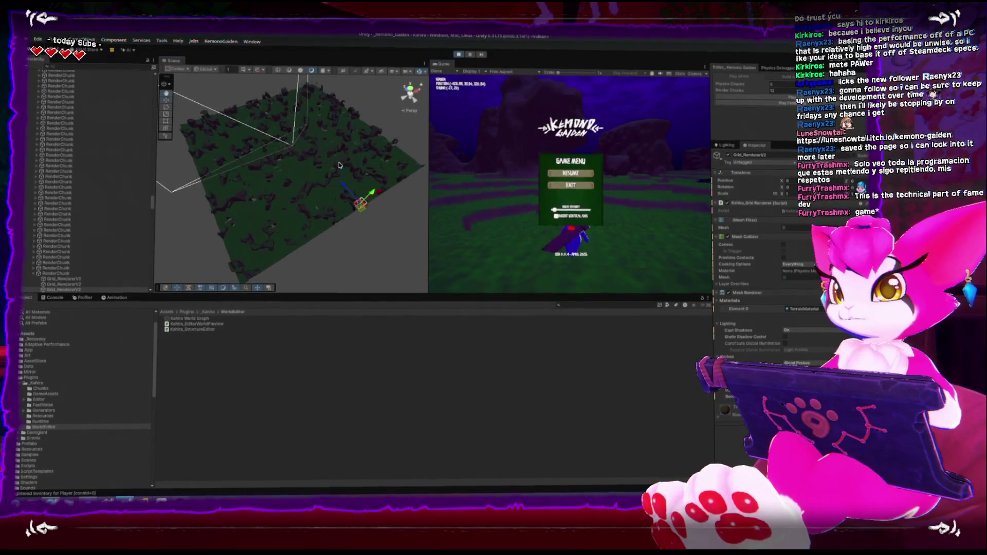
# - Orbit the Scene view out for a wide overview of the terrain chunks, then pause the game
pyautogui.moveTo(286, 114)
pyautogui.mouseDown()
pyautogui.moveTo(284, 139)
pyautogui.moveTo(253, 135)
pyautogui.moveTo(241, 214)
pyautogui.moveTo(306, 241)
pyautogui.moveTo(319, 173)
pyautogui.mouseUp()
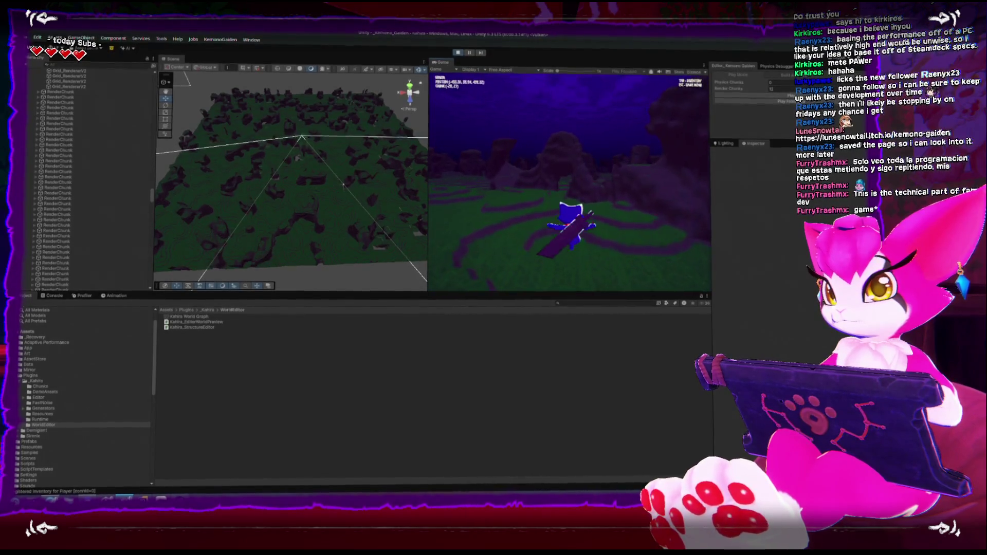
pyautogui.press('Escape')
# - Frame the Grid_RendererV2 terrain chunk and orbit to a steep top-down view of it
pyautogui.click(386, 239)
pyautogui.press('f')
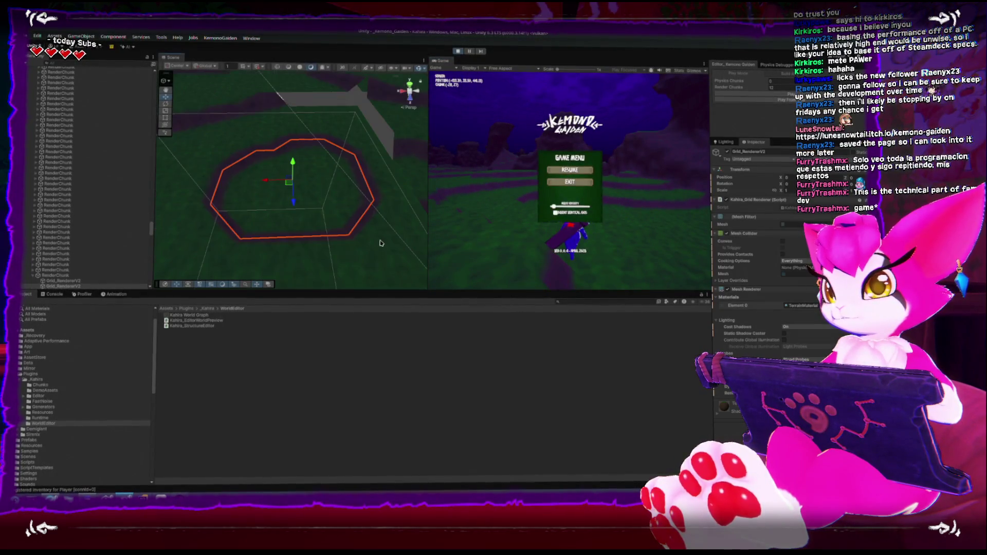
pyautogui.scroll(-3, 367, 116)
pyautogui.moveTo(367, 116)
pyautogui.mouseDown()
pyautogui.moveTo(254, 123)
pyautogui.moveTo(348, 225)
pyautogui.mouseUp()
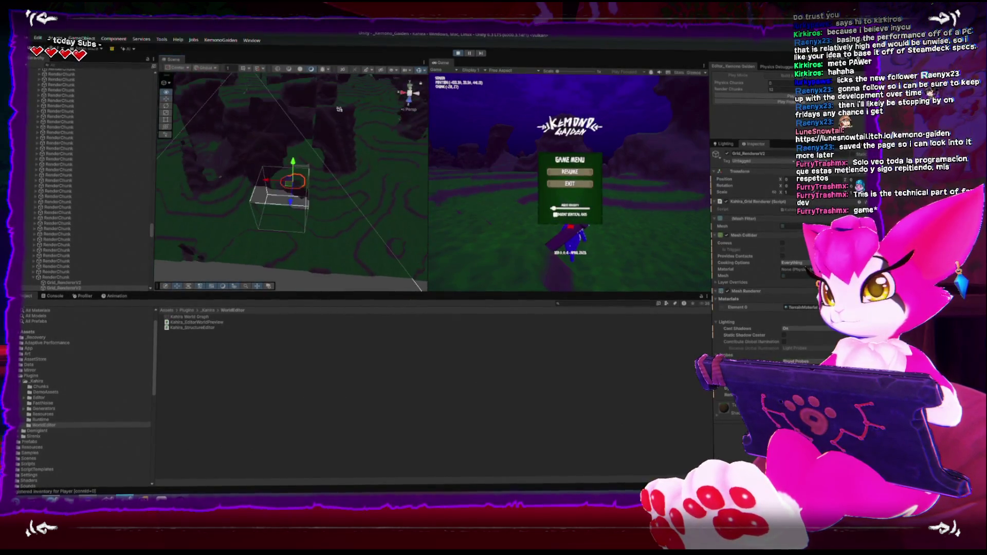
pyautogui.moveTo(331, 127)
pyautogui.mouseDown()
pyautogui.moveTo(360, 278)
pyautogui.moveTo(309, 275)
pyautogui.moveTo(352, 278)
pyautogui.moveTo(344, 263)
pyautogui.mouseUp()
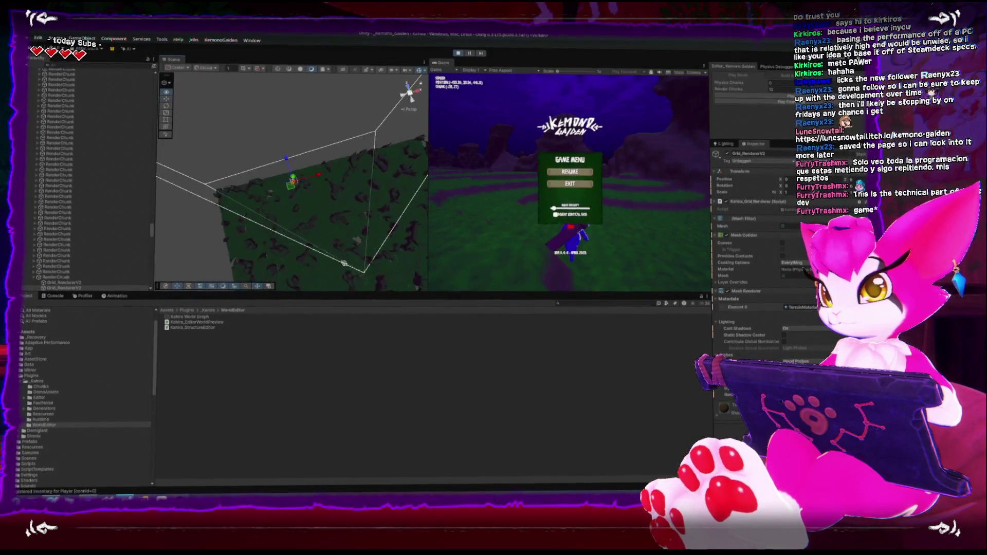
# - Zoom and orbit to a low side view of the rock cliffs, then stop play and switch to SmartGit
pyautogui.scroll(5, 267, 190)
pyautogui.scroll(-5, 300, 270)
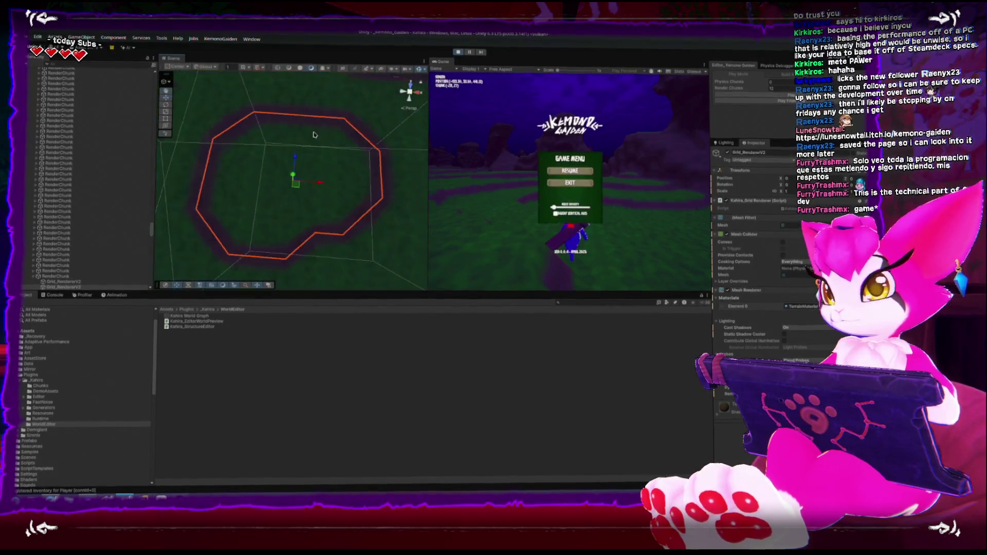
pyautogui.scroll(3, 257, 203)
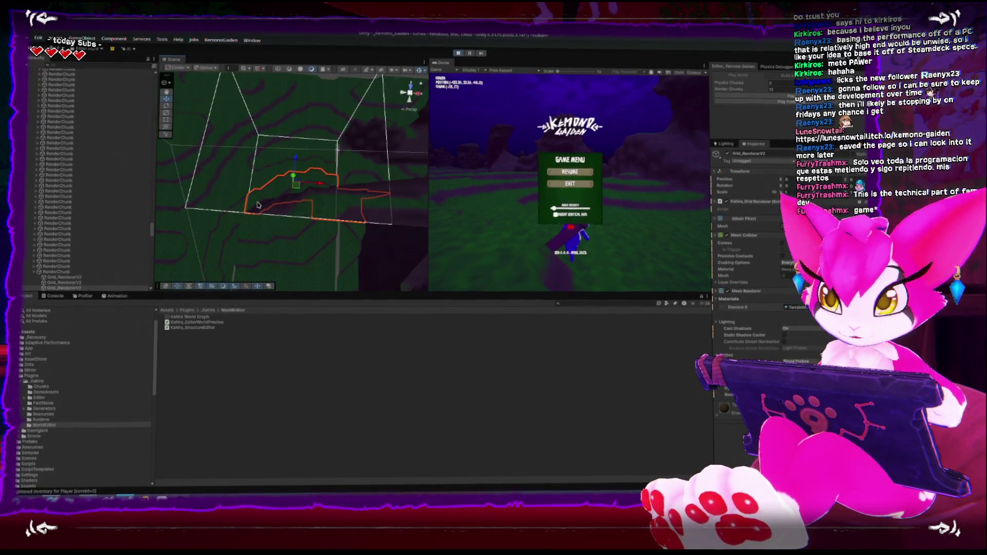
pyautogui.moveTo(283, 190)
pyautogui.mouseDown()
pyautogui.moveTo(334, 202)
pyautogui.moveTo(348, 149)
pyautogui.mouseUp()
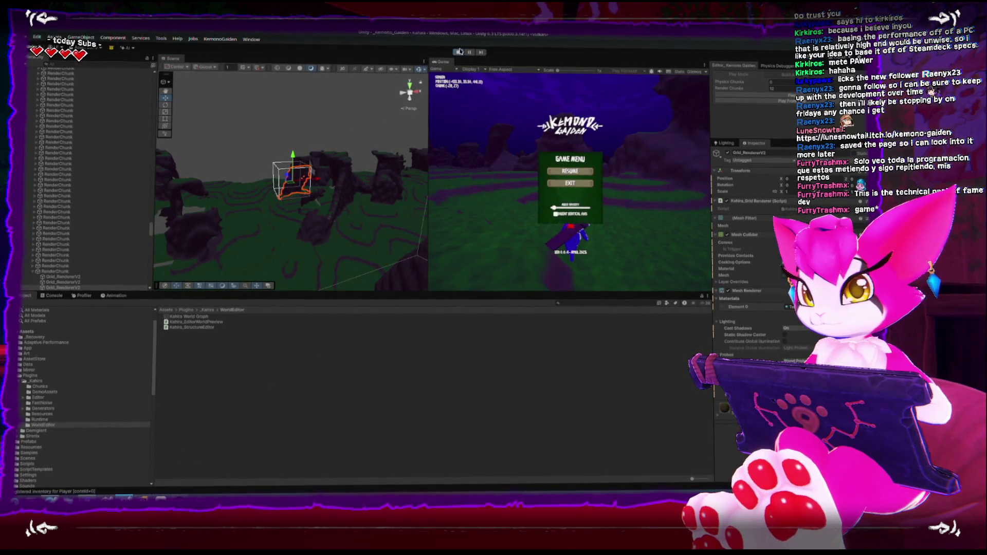
pyautogui.click(459, 53)
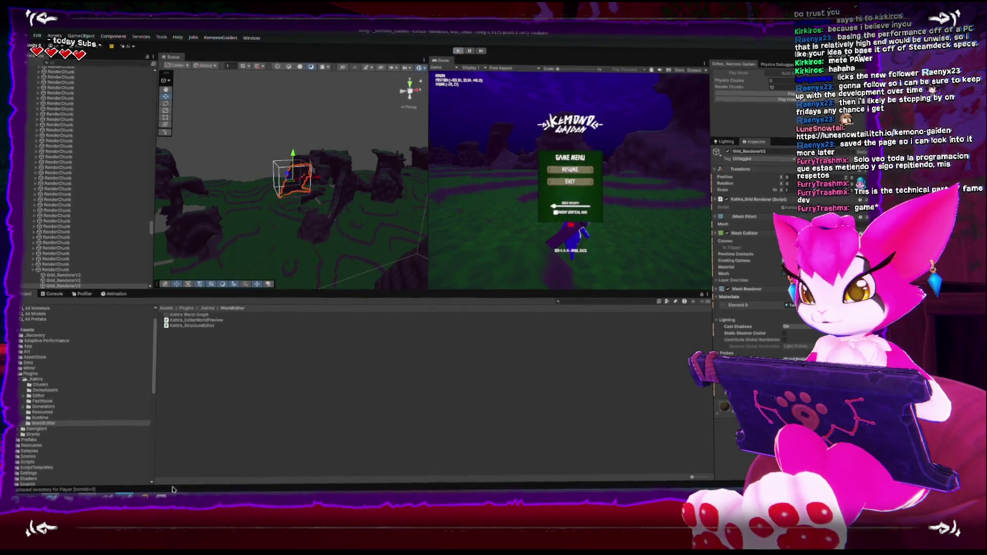
pyautogui.hotkey('alt', 'Tab')
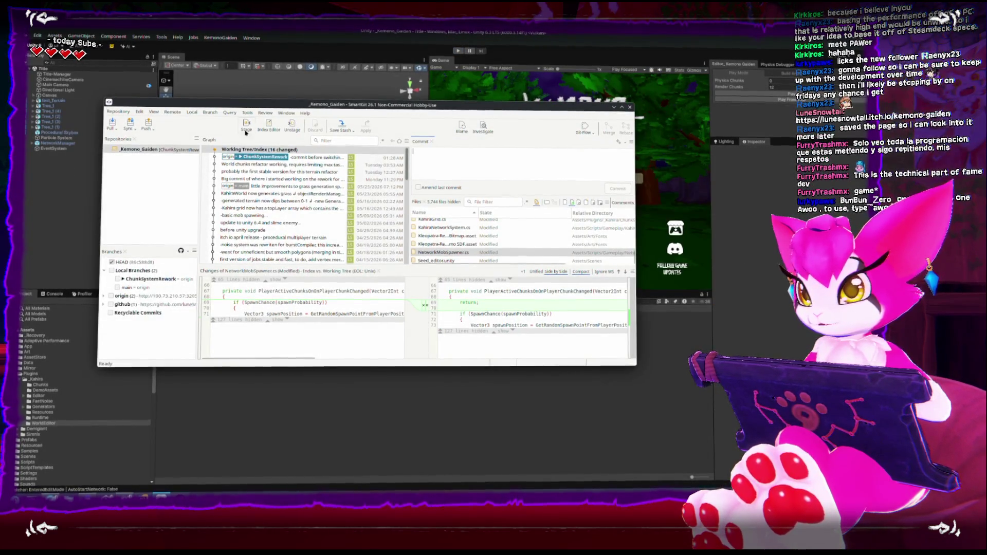
# - Stage all 16 changed files in SmartGit, confirming in the Stage dialog
pyautogui.click(247, 127)
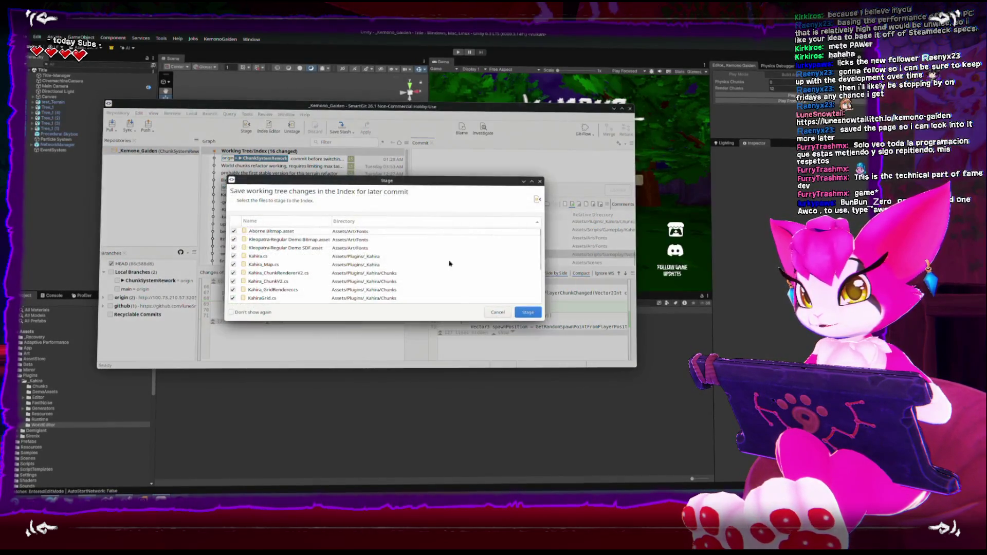
pyautogui.click(527, 309)
pyautogui.click(493, 157)
pyautogui.write('performance is good but some chunks are moved during generation and creating me')
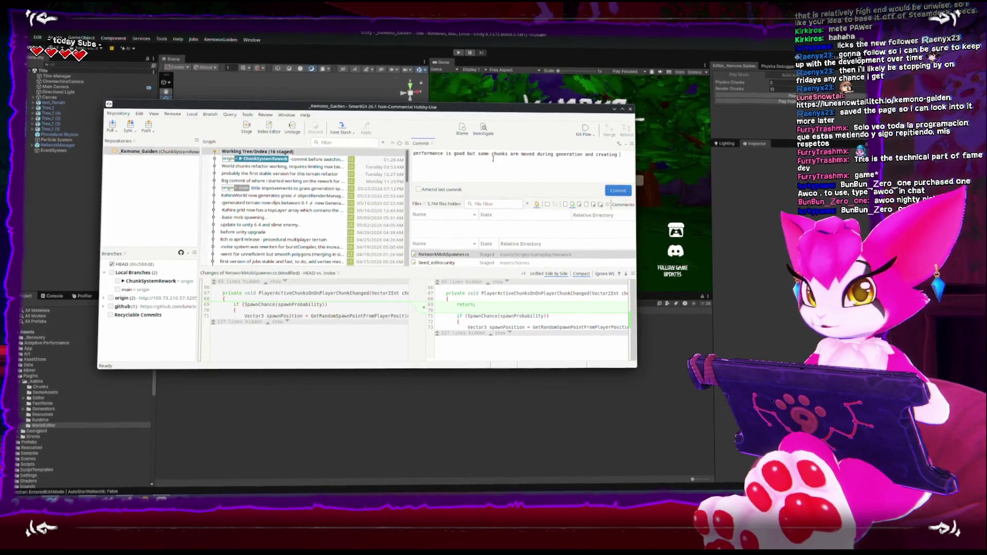
# - Finish the commit message with 'meshes' and insert 'wrong' so it ends 'creating wrong meshes'
pyautogui.write('shes')
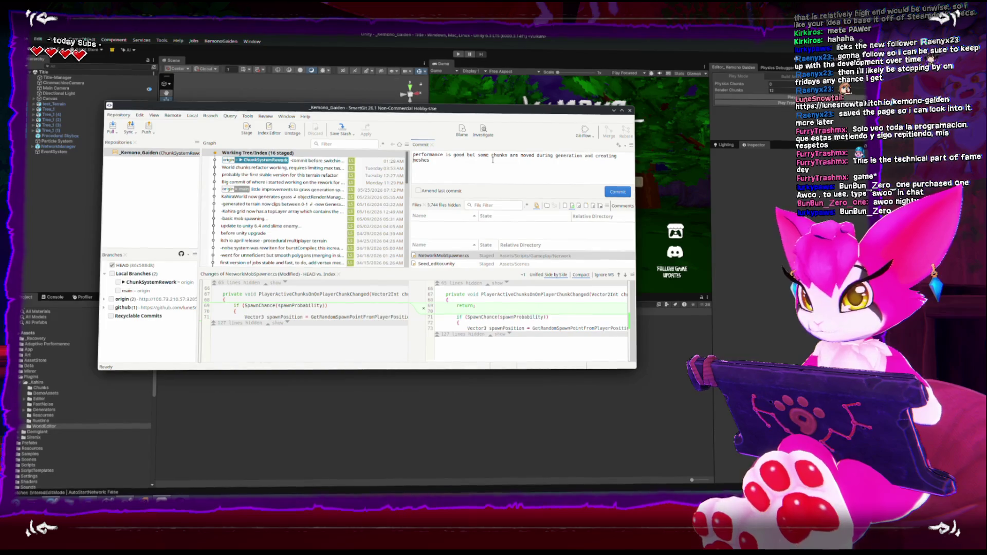
pyautogui.write('wrong')
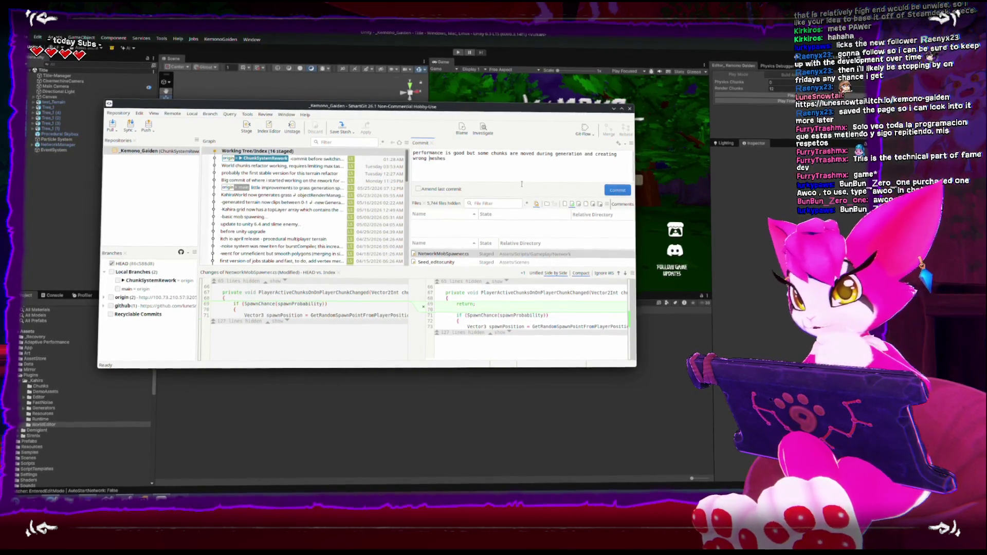
# - Commit the 16 staged files with the chunk-generation message
pyautogui.click(618, 192)
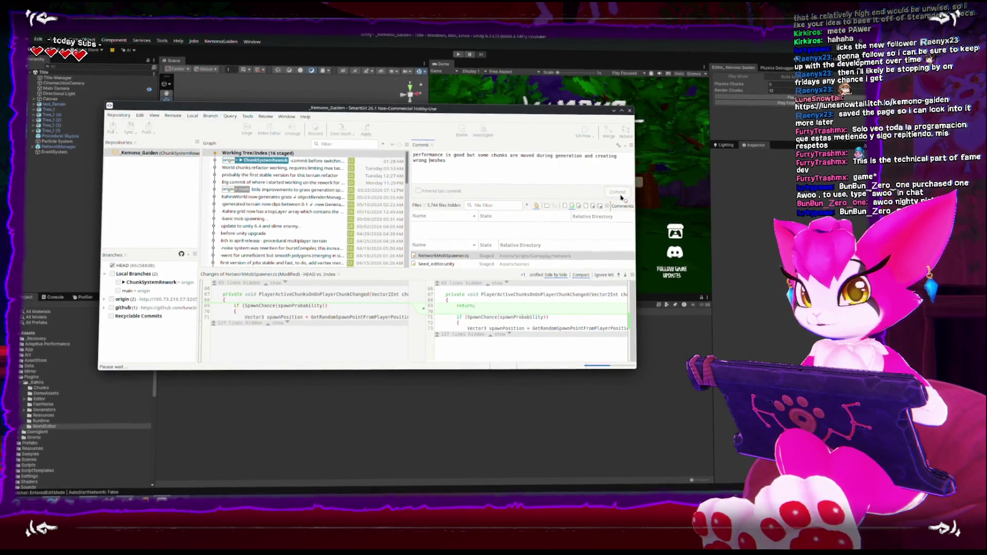